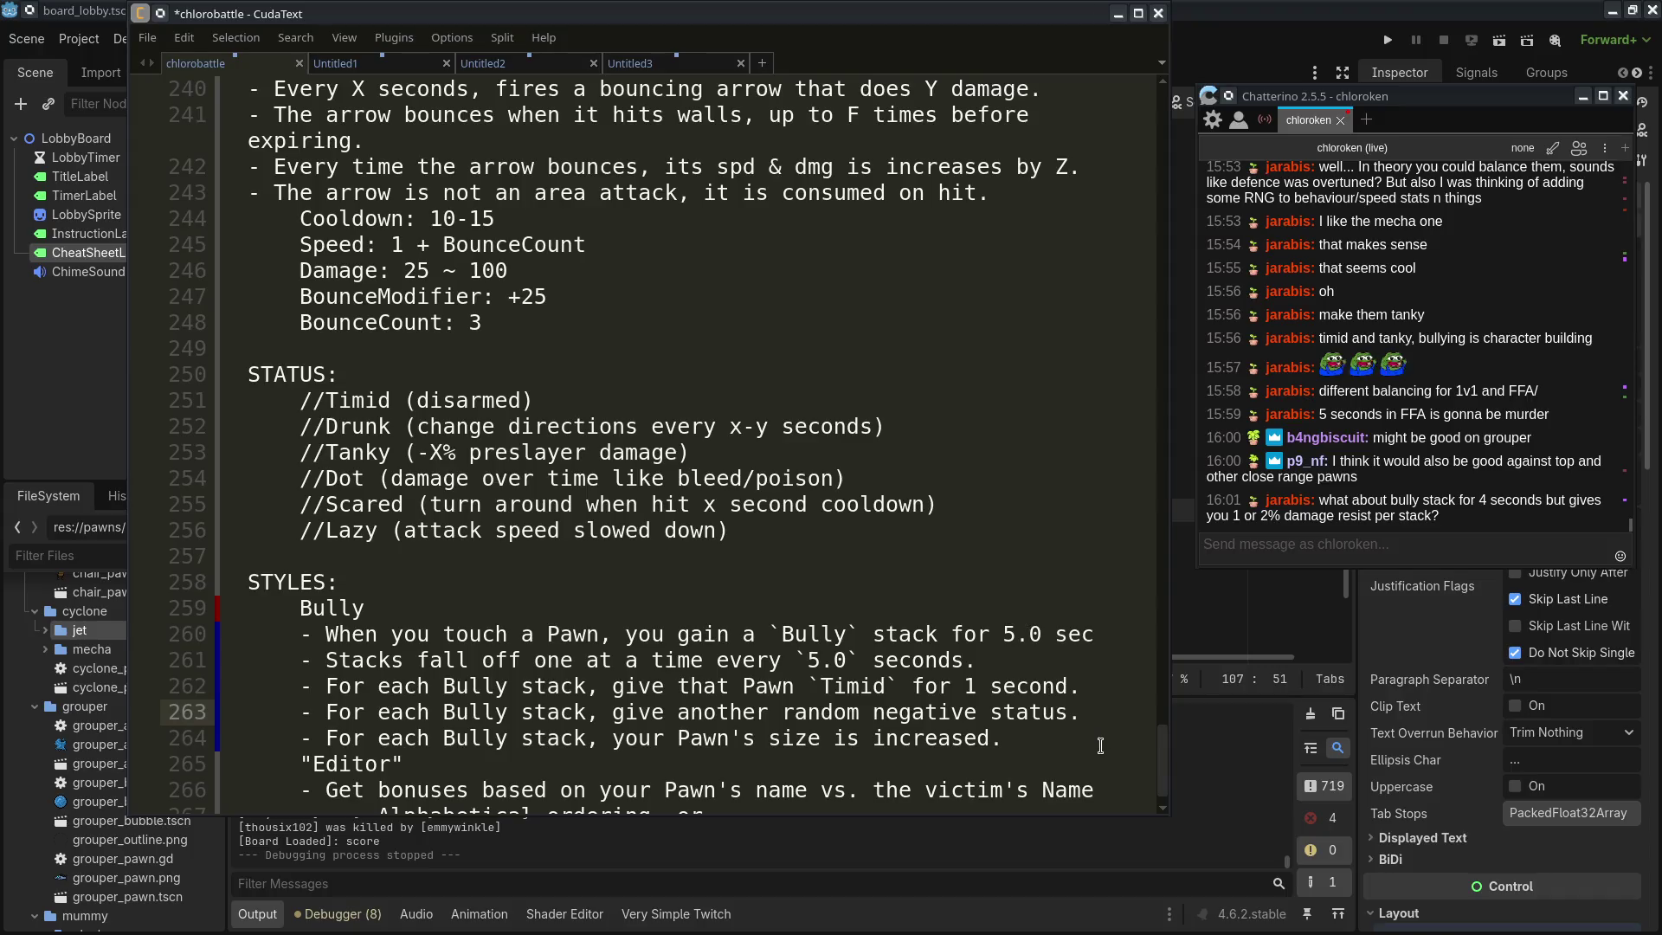
Review the Bully style's stack rules on lines 260–264
left_click(1100, 739)
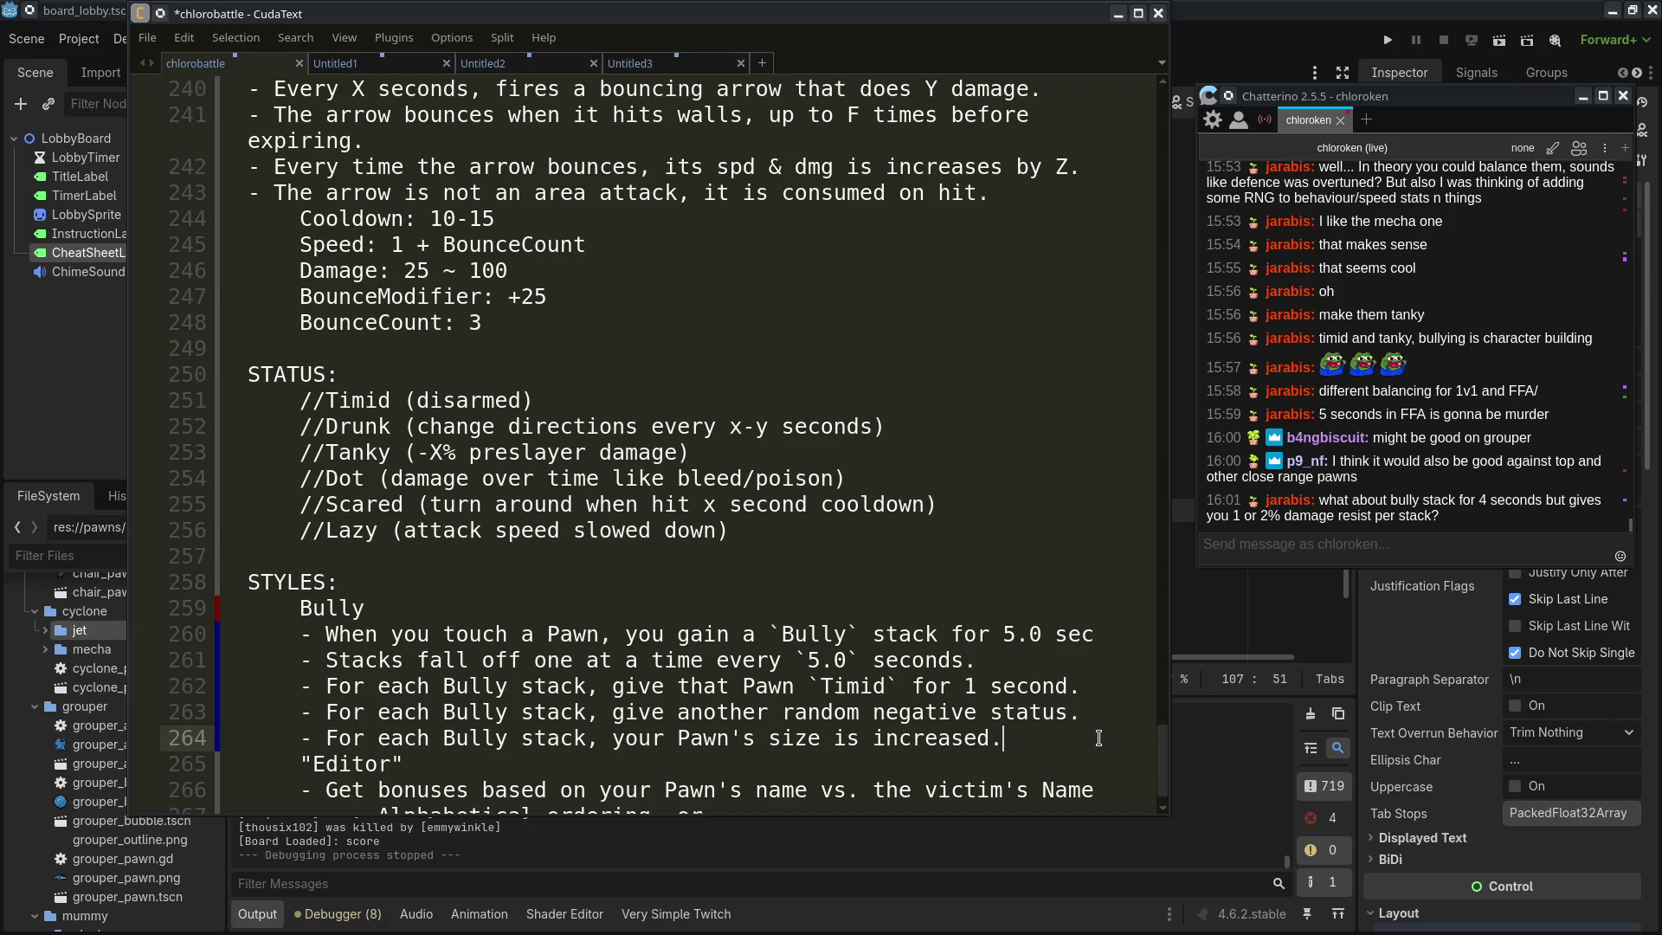
left_click_drag(1017, 664, 1017, 582)
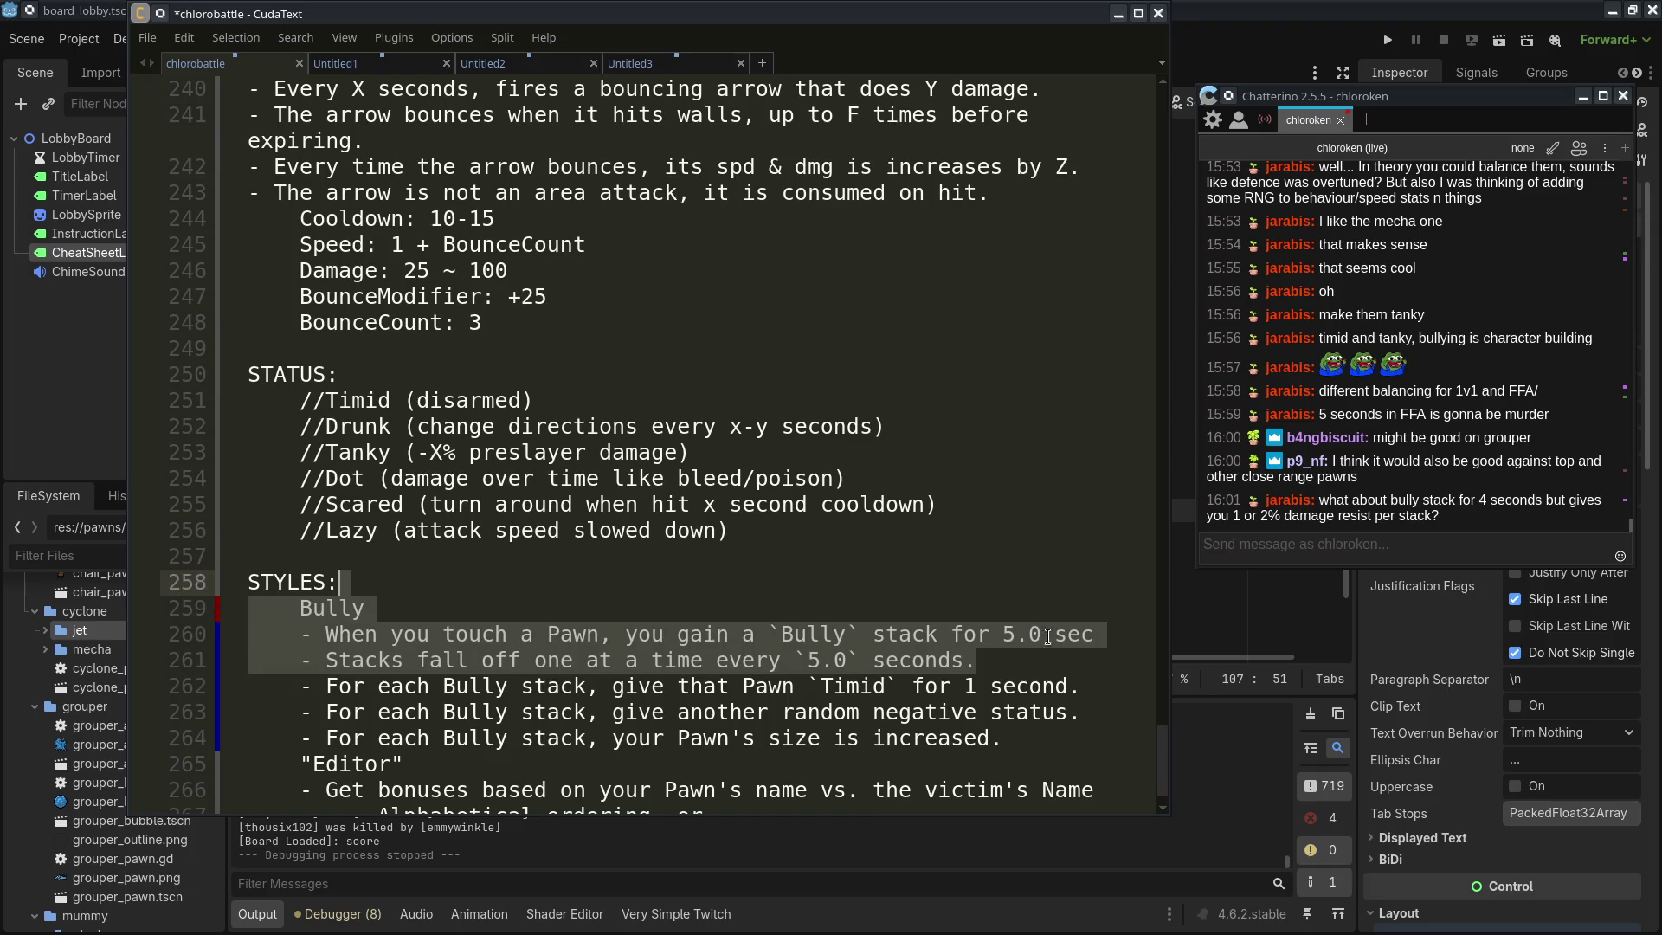
left_click(1090, 738)
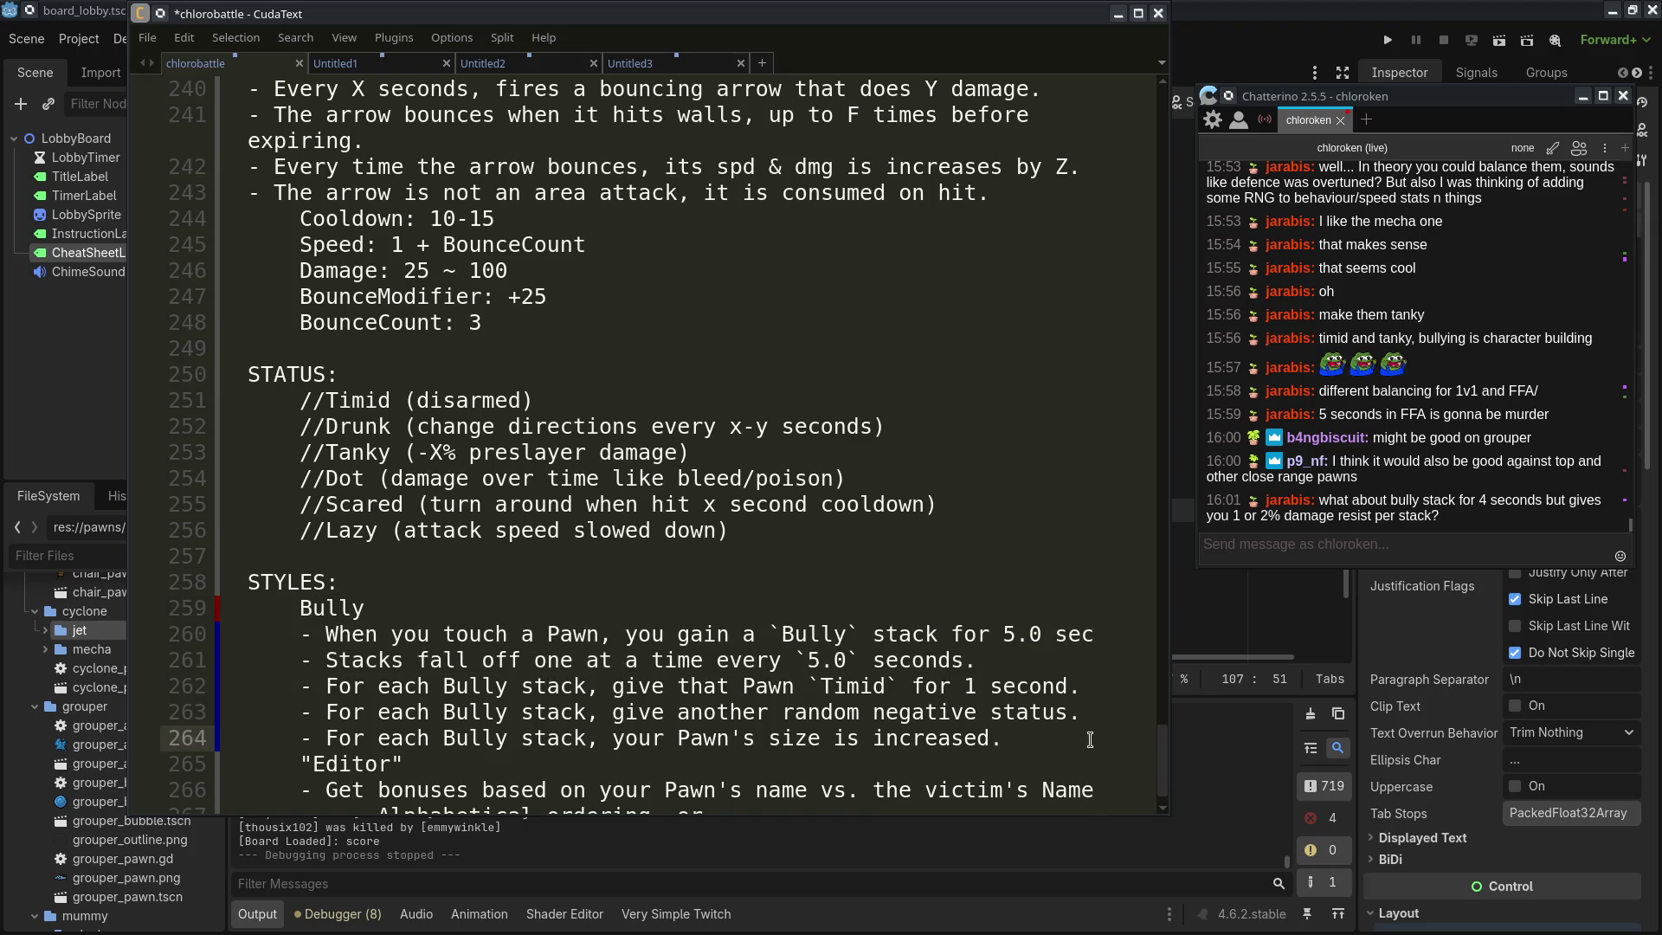
mouse_move(1090, 738)
left_mouse_down()
mouse_move(1056, 585)
mouse_move(814, 644)
mouse_move(1063, 659)
left_mouse_up()
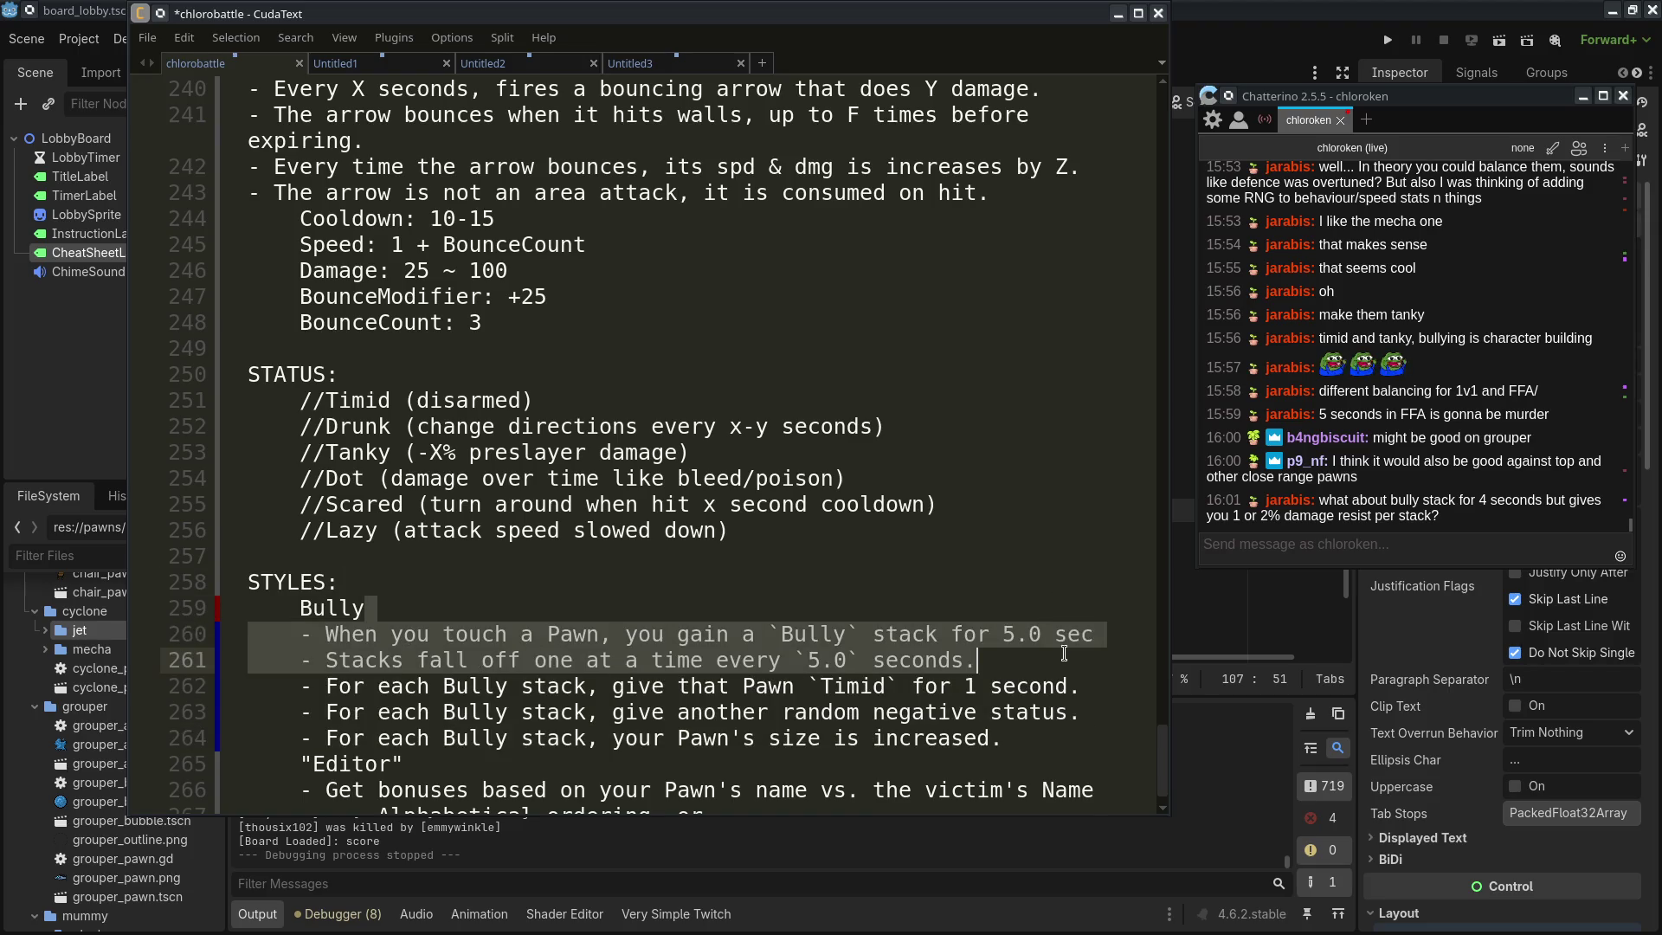
left_click(1063, 660)
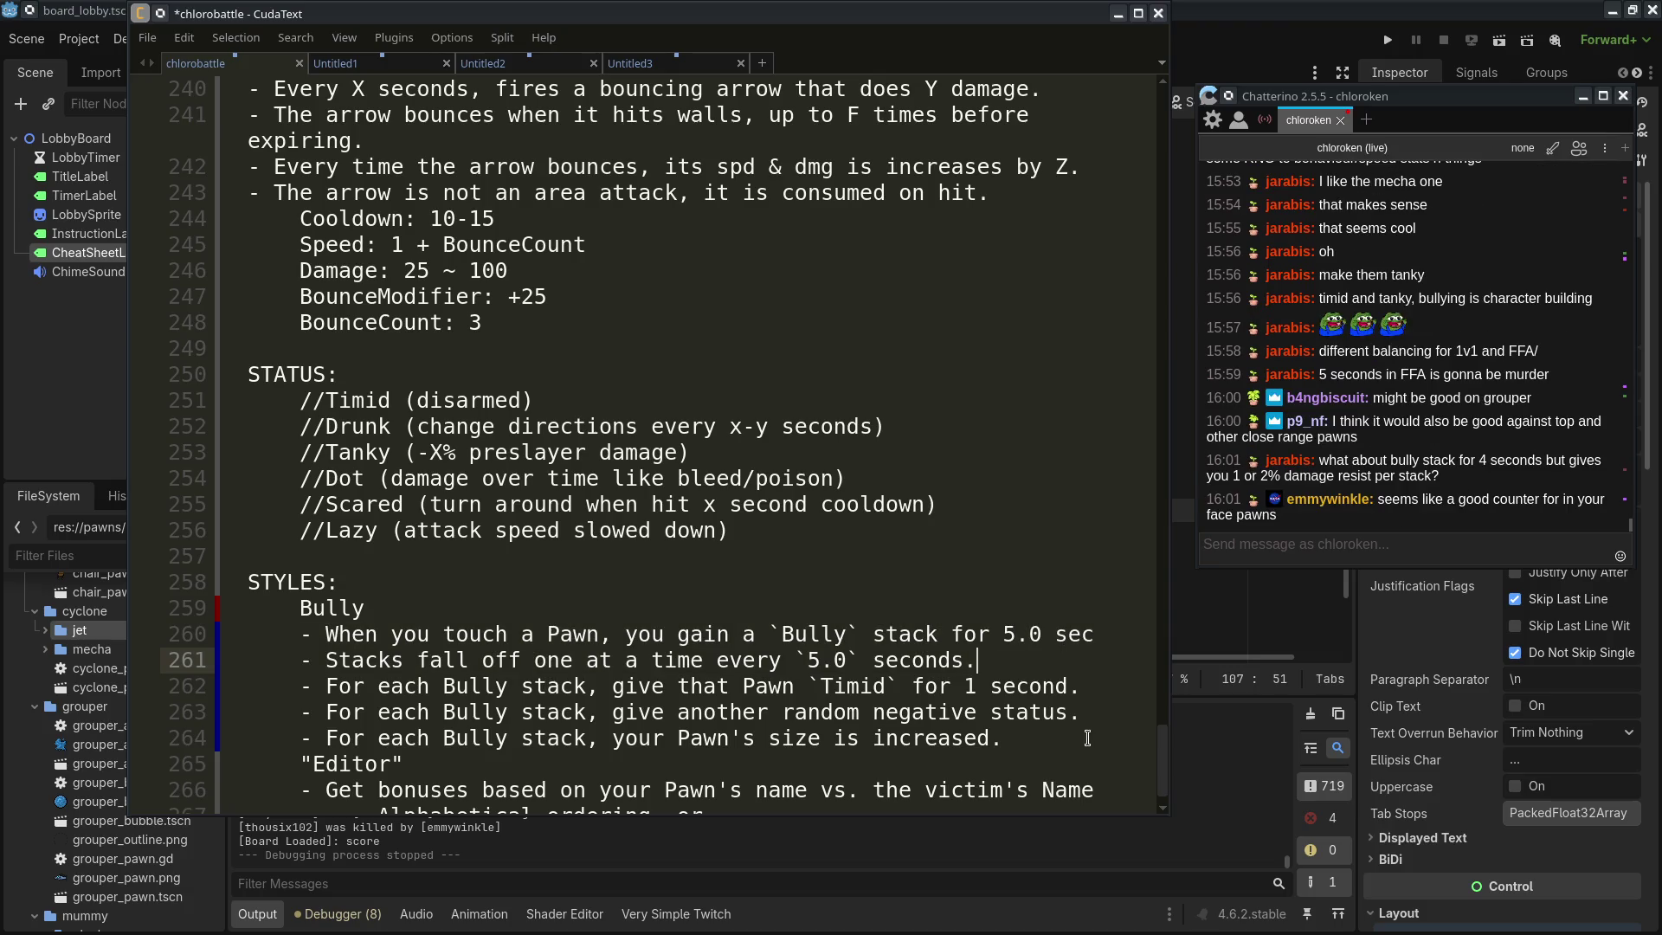
left_click(1073, 706)
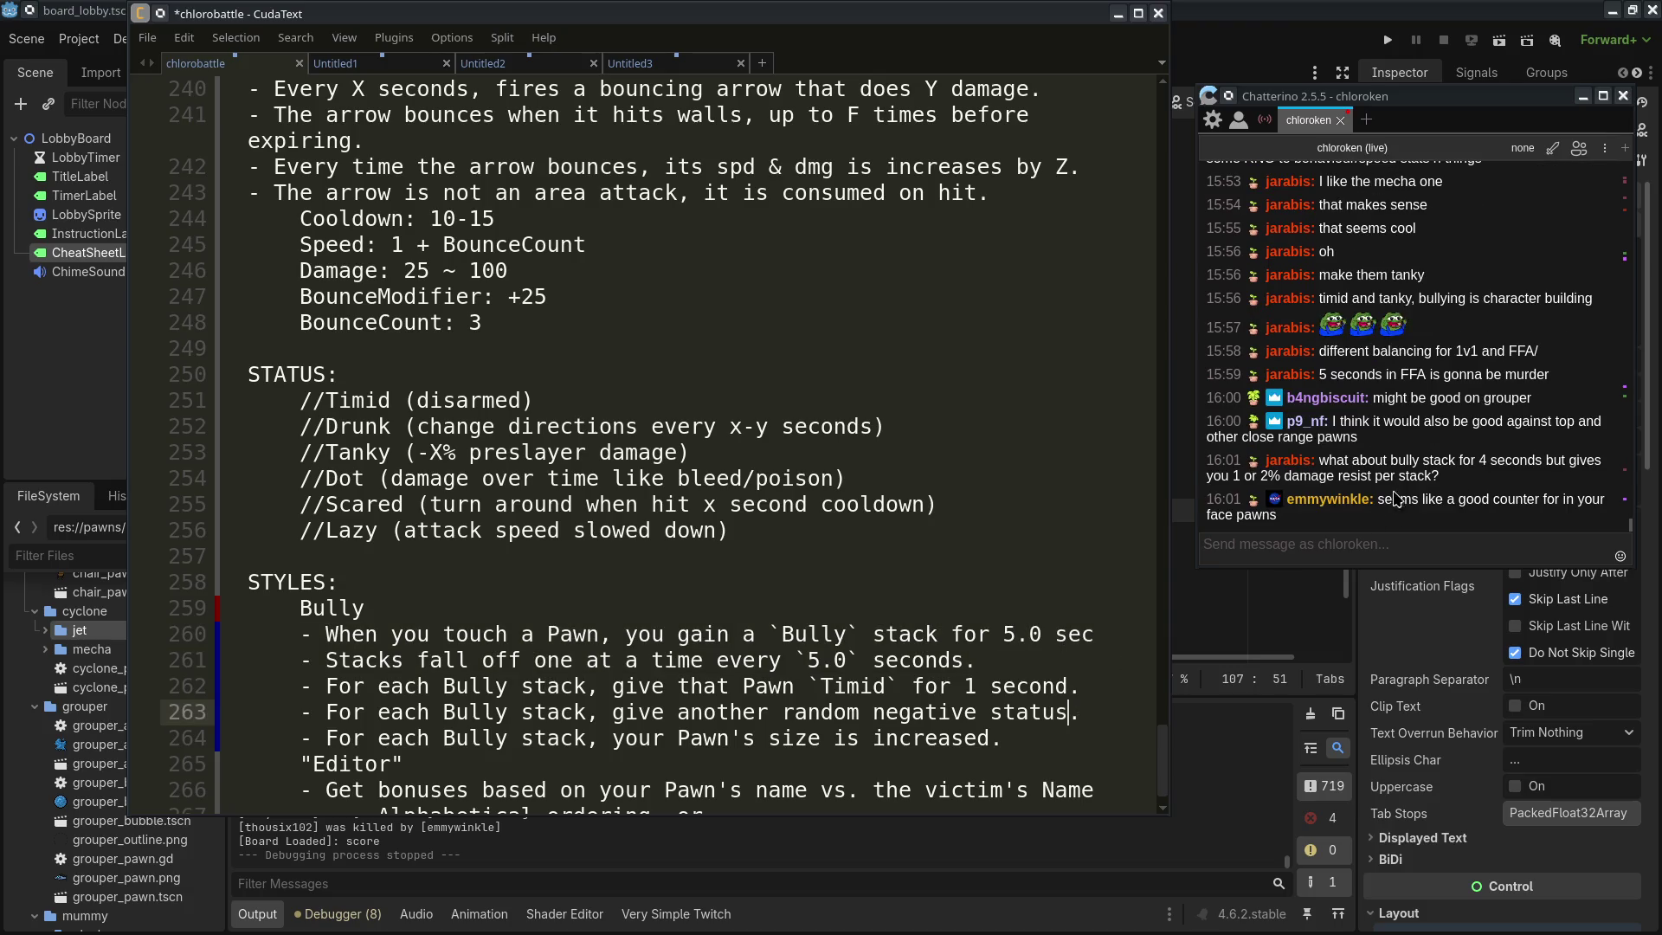
left_click(1087, 743)
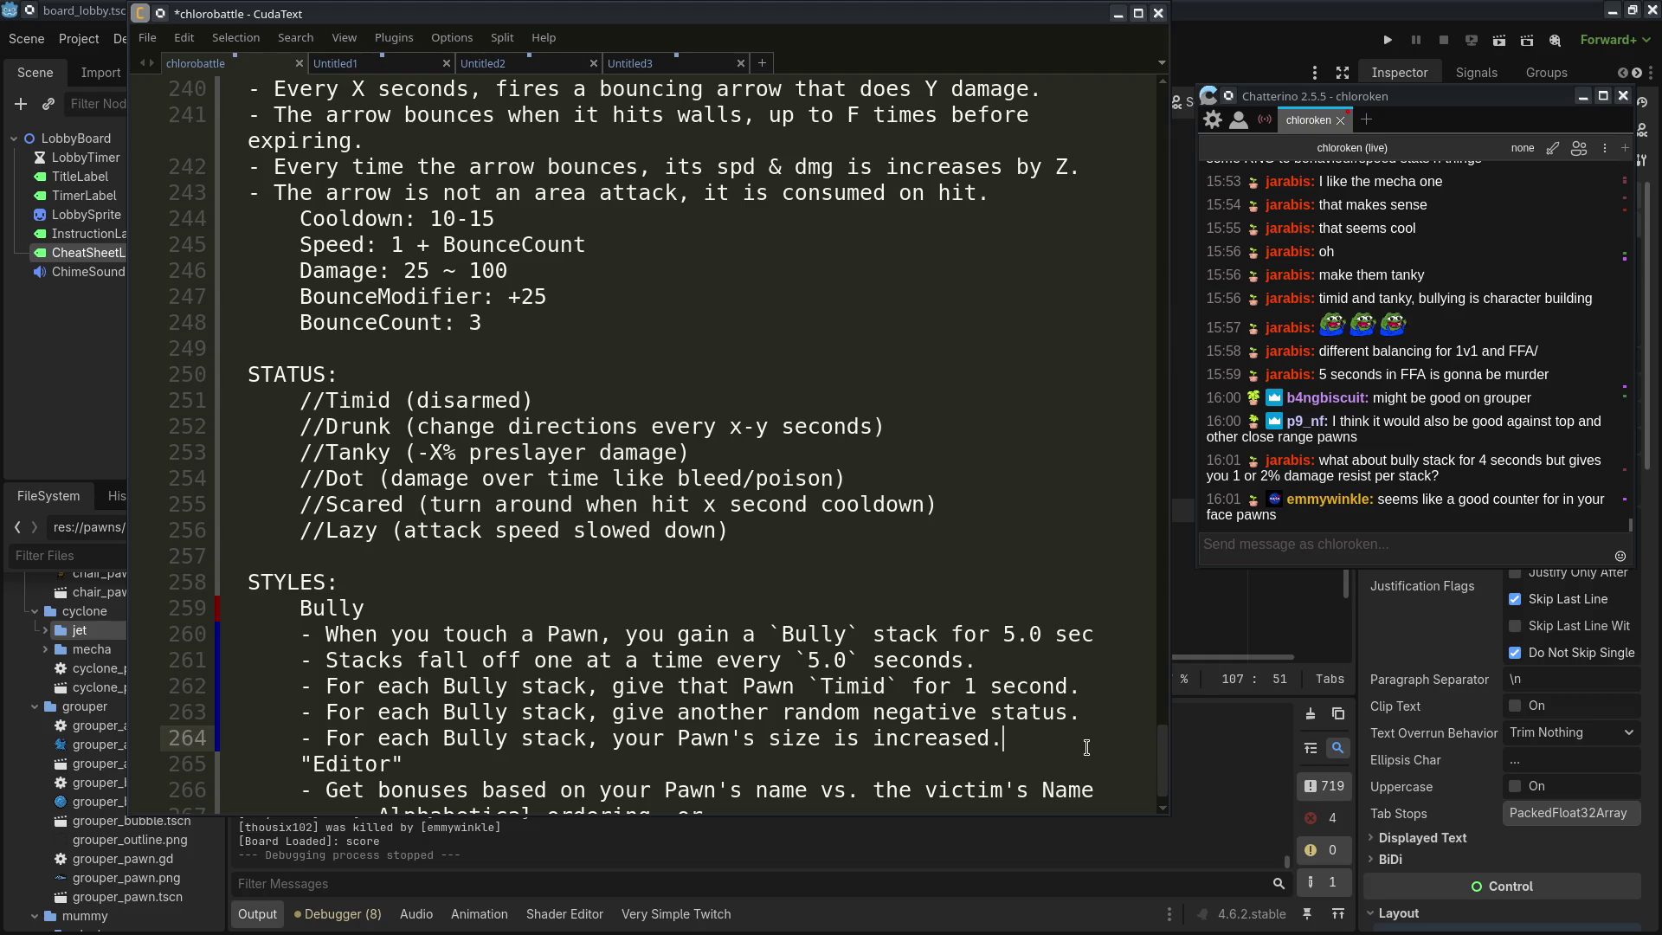
mouse_move(1086, 747)
left_mouse_down()
mouse_move(260, 737)
mouse_move(250, 633)
left_mouse_up()
left_click(1042, 736)
mouse_move(1042, 736)
left_mouse_down()
mouse_move(249, 636)
mouse_move(249, 610)
mouse_move(249, 636)
left_mouse_up()
left_click(1046, 721)
left_click(1057, 736)
scroll(1056, 736, "down", 1)
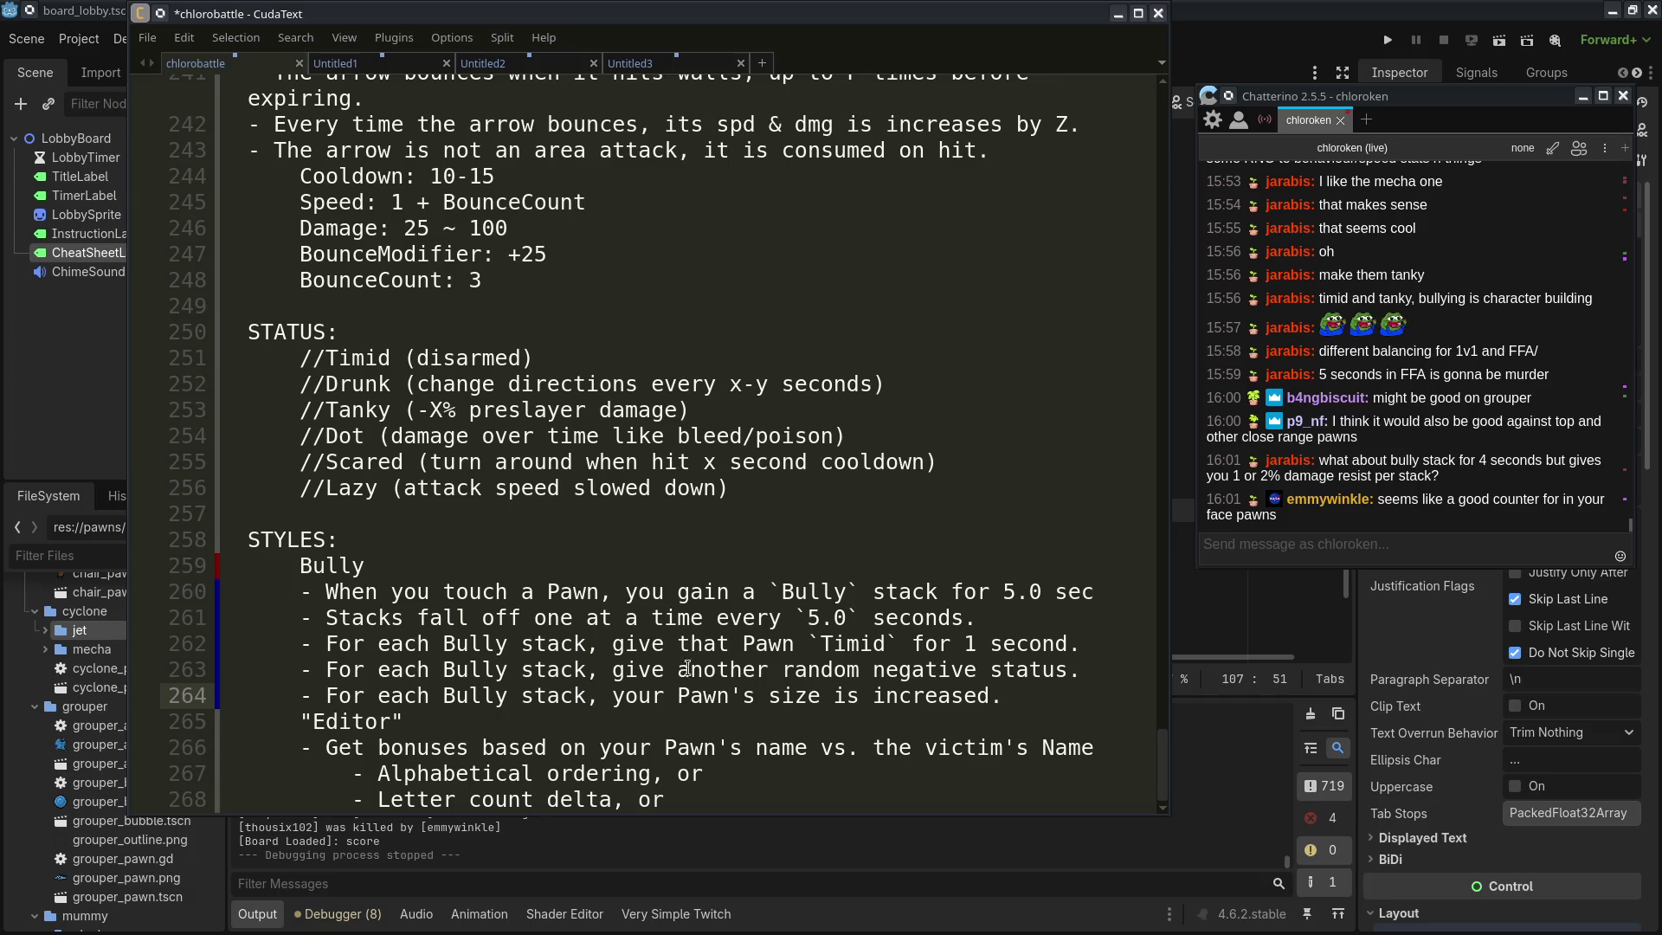
Replace 'another random negative status' on line 263 with 'that Pawn `Weak` for 1 second'
left_click_drag(678, 670, 1062, 673)
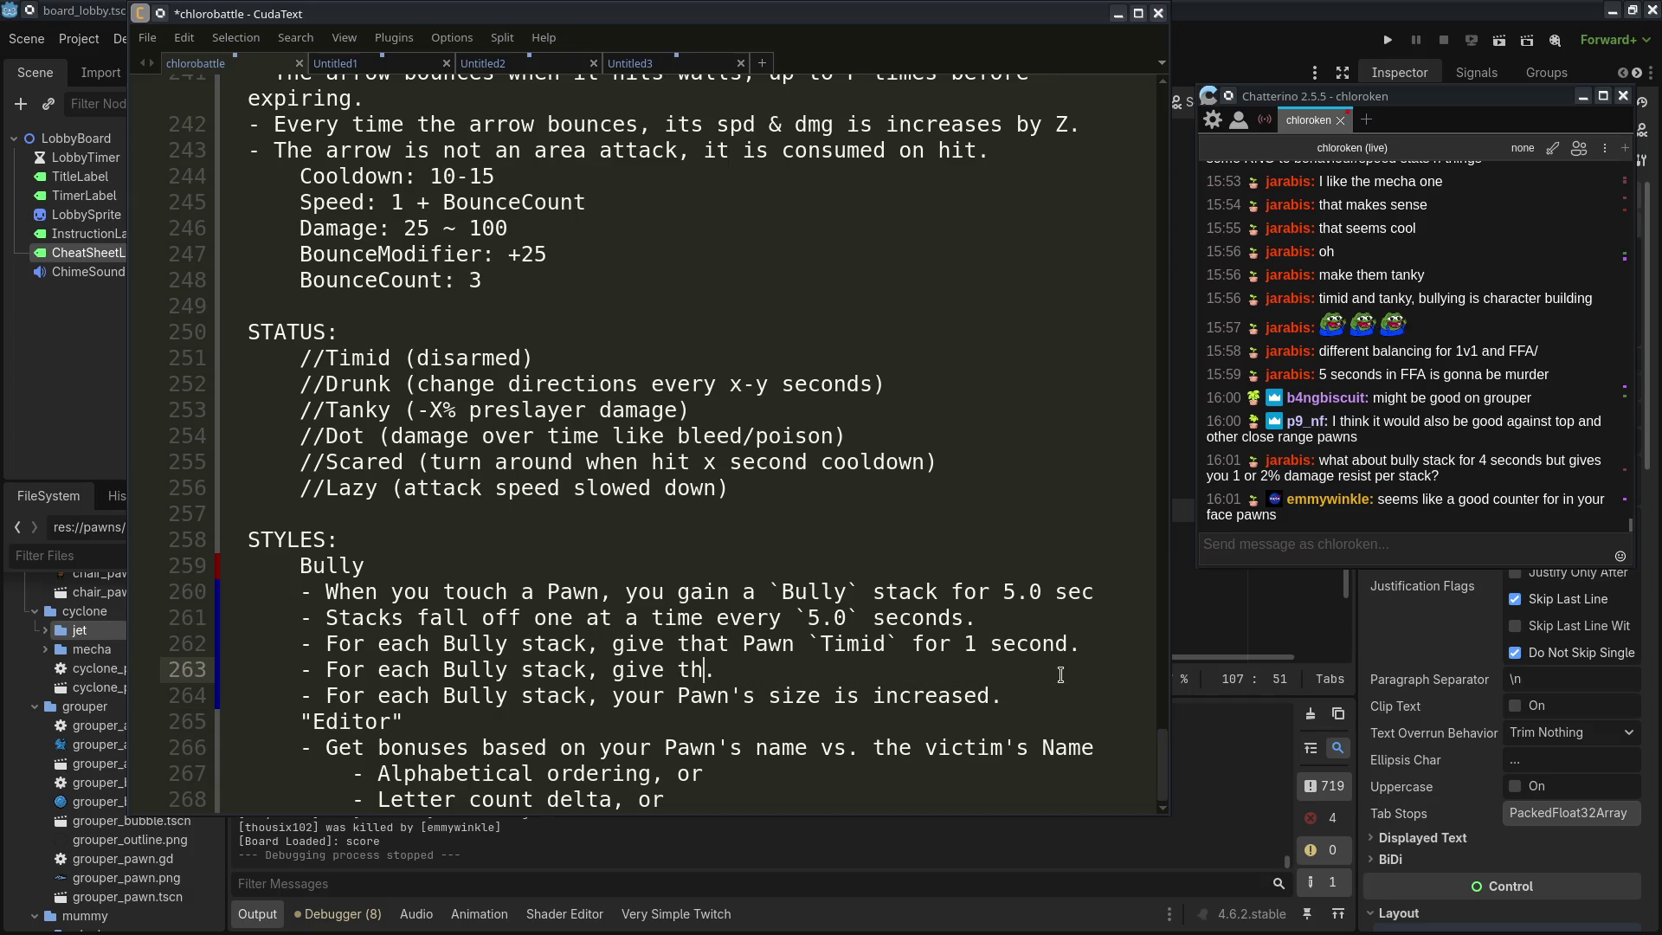
type("that Pawn 'w")
key("BackSpace")
key("BackSpace")
type("`Weak`")
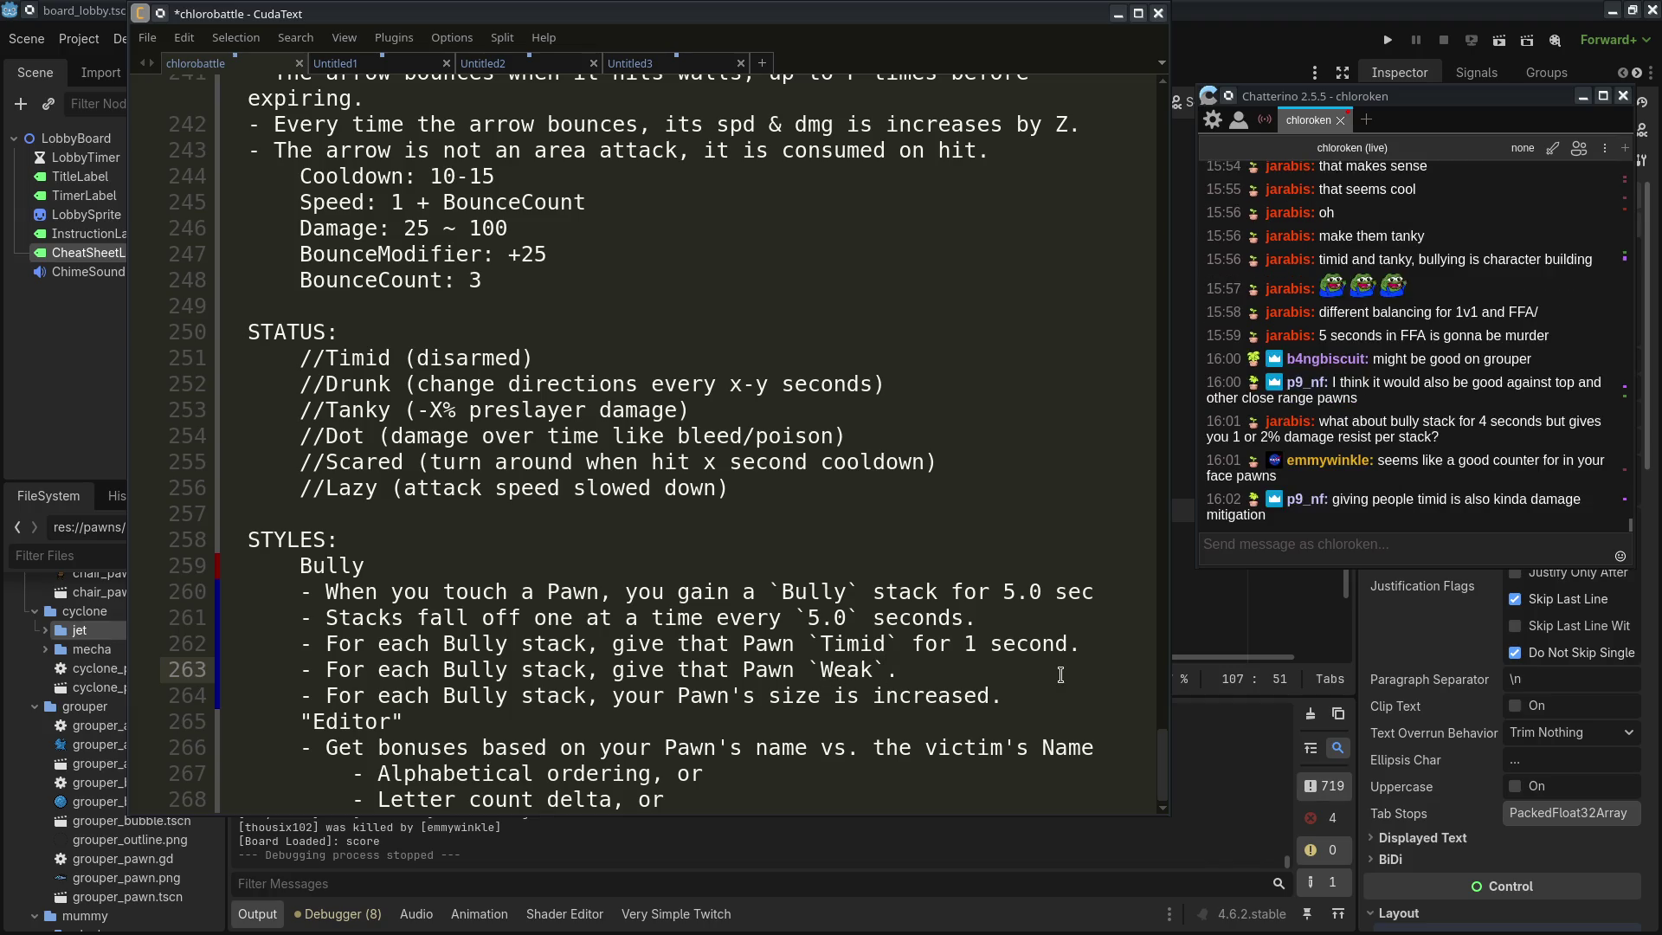
type(" for 1 second")
Change the status on line 263 from `Weak` to `Slow`
left_click(1097, 682)
scroll(995, 692, "up", 2)
scroll(887, 707, "down", 2)
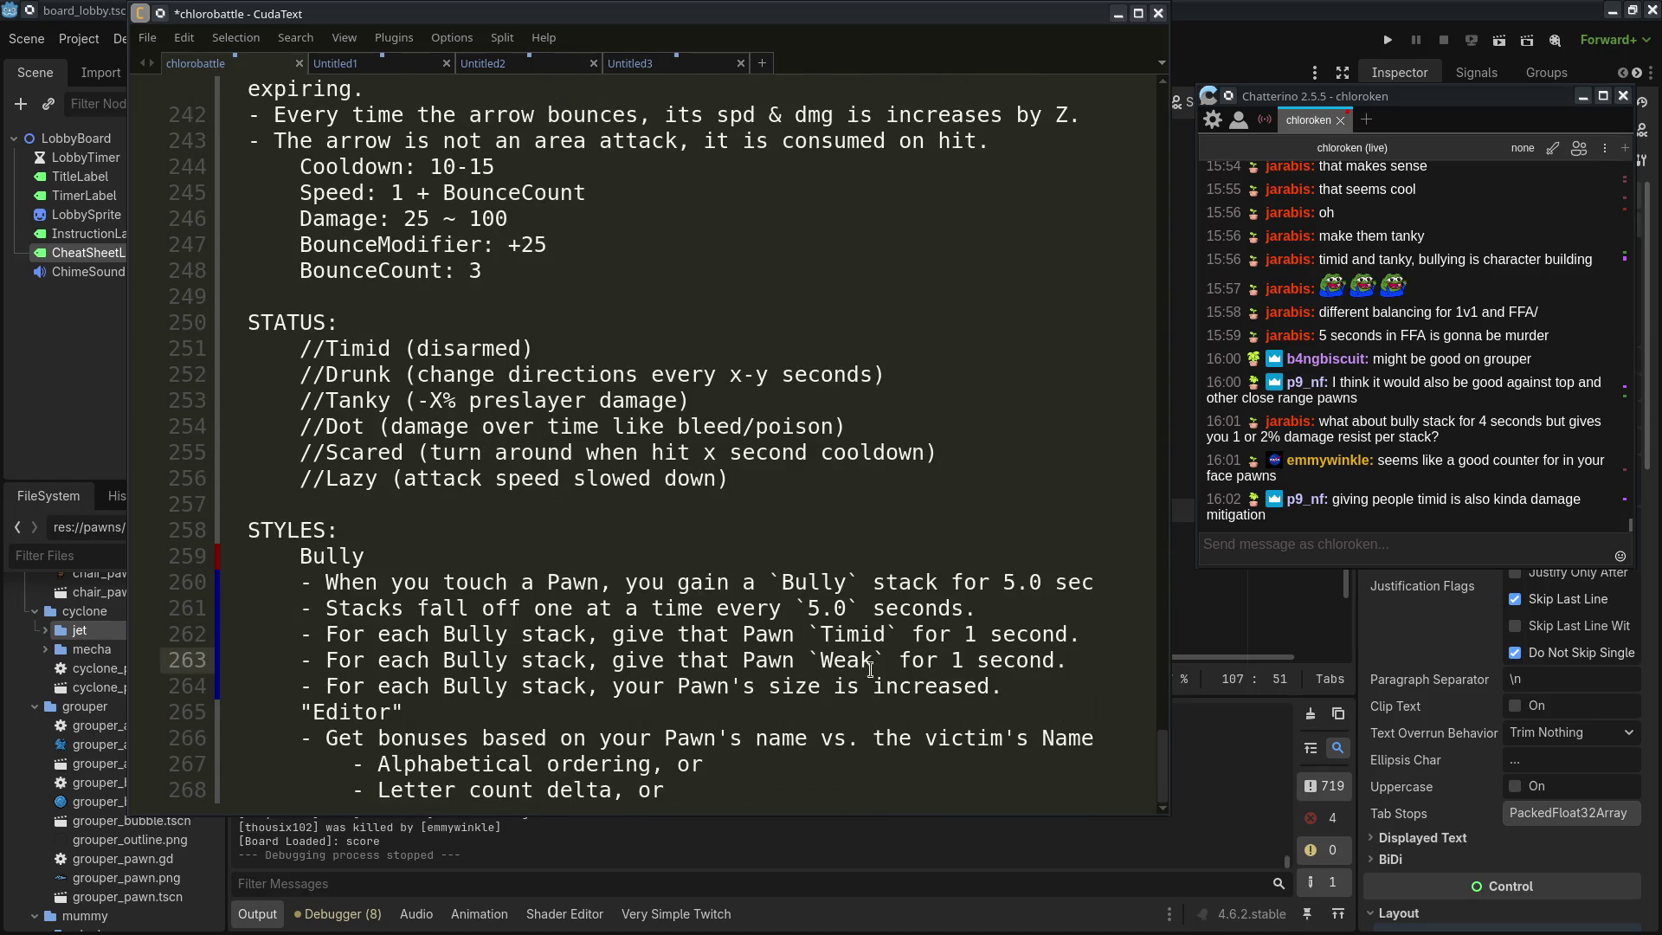
scroll(887, 707, "up", 4)
scroll(1043, 712, "down", 4)
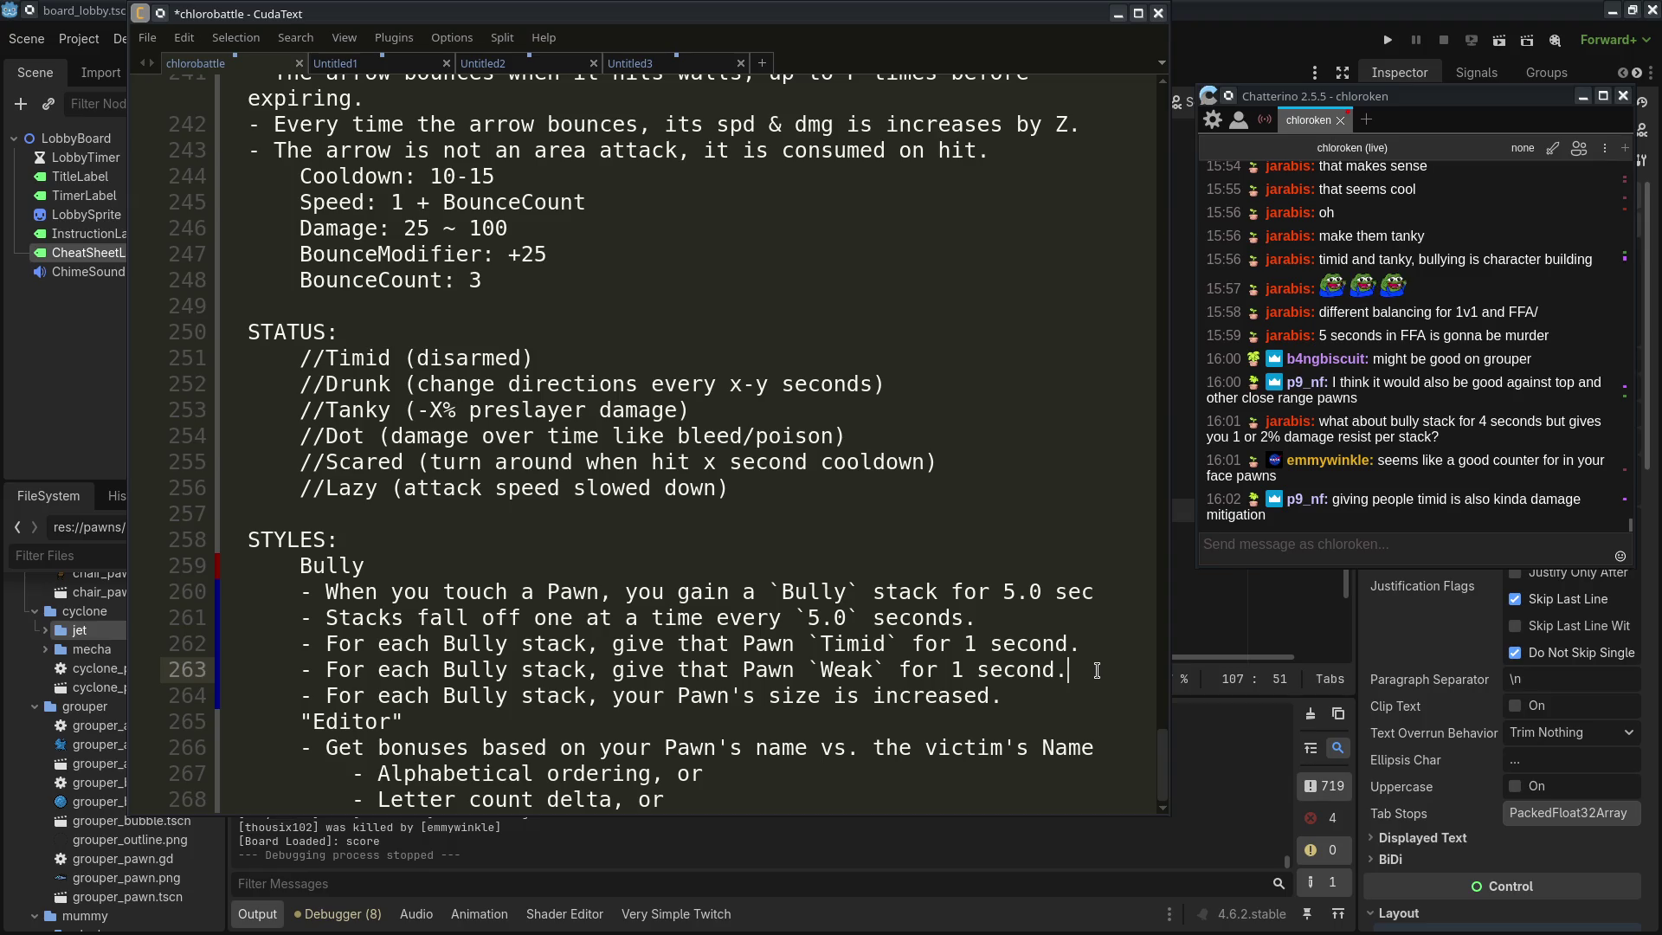
key("shift+Up")
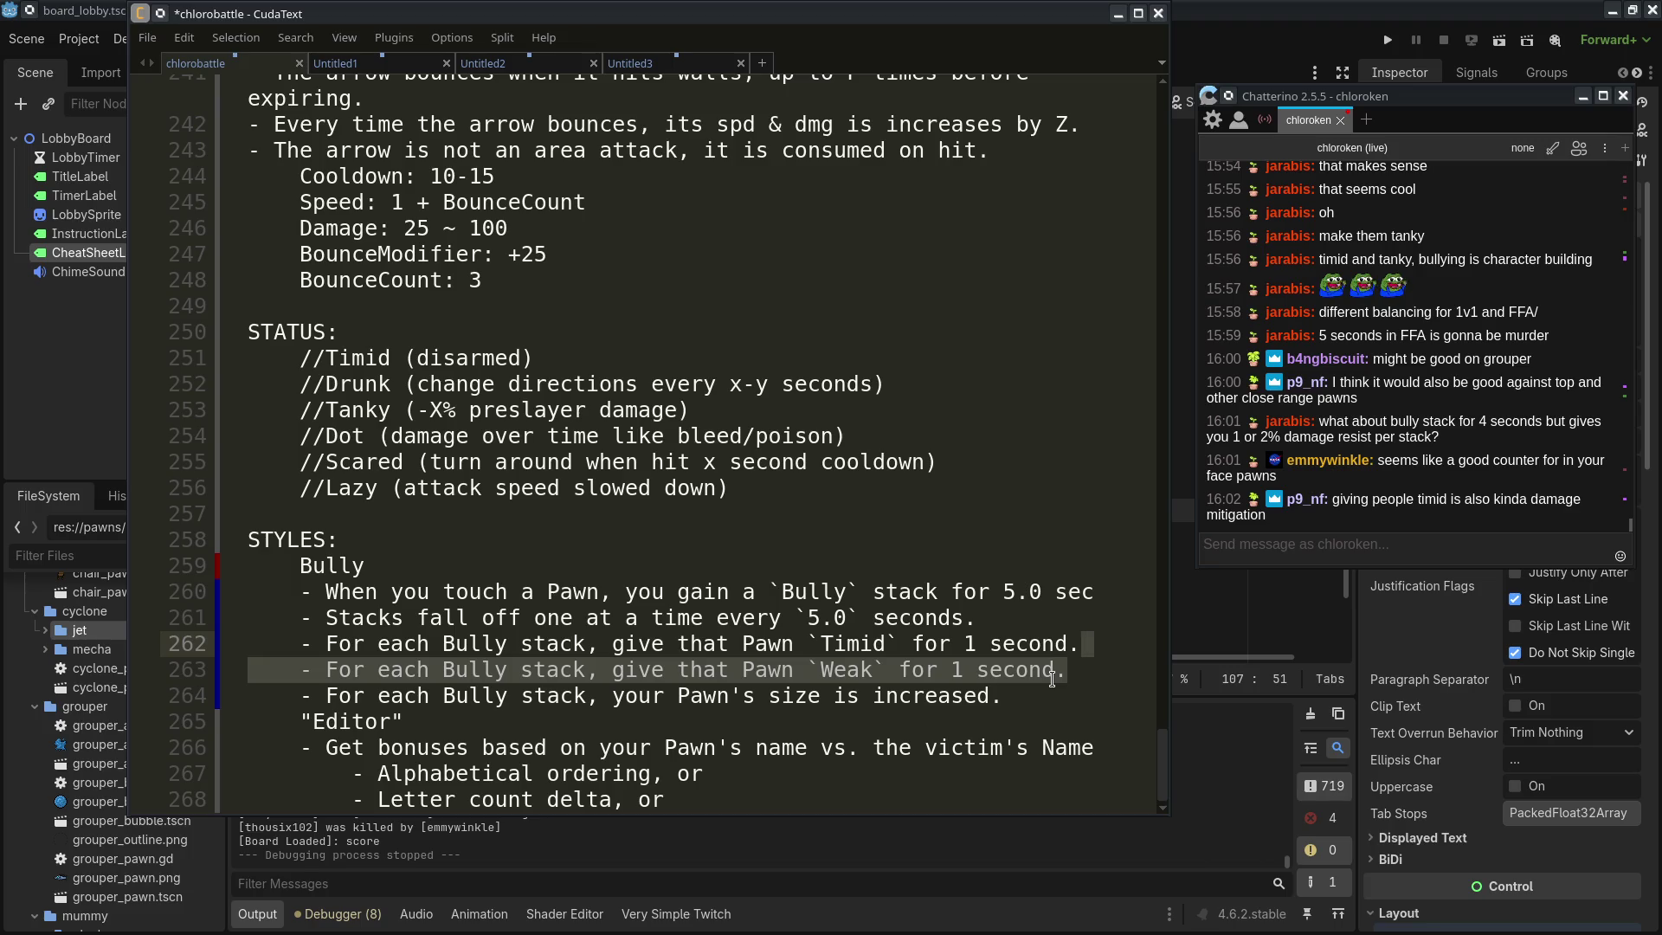
double_click(853, 669)
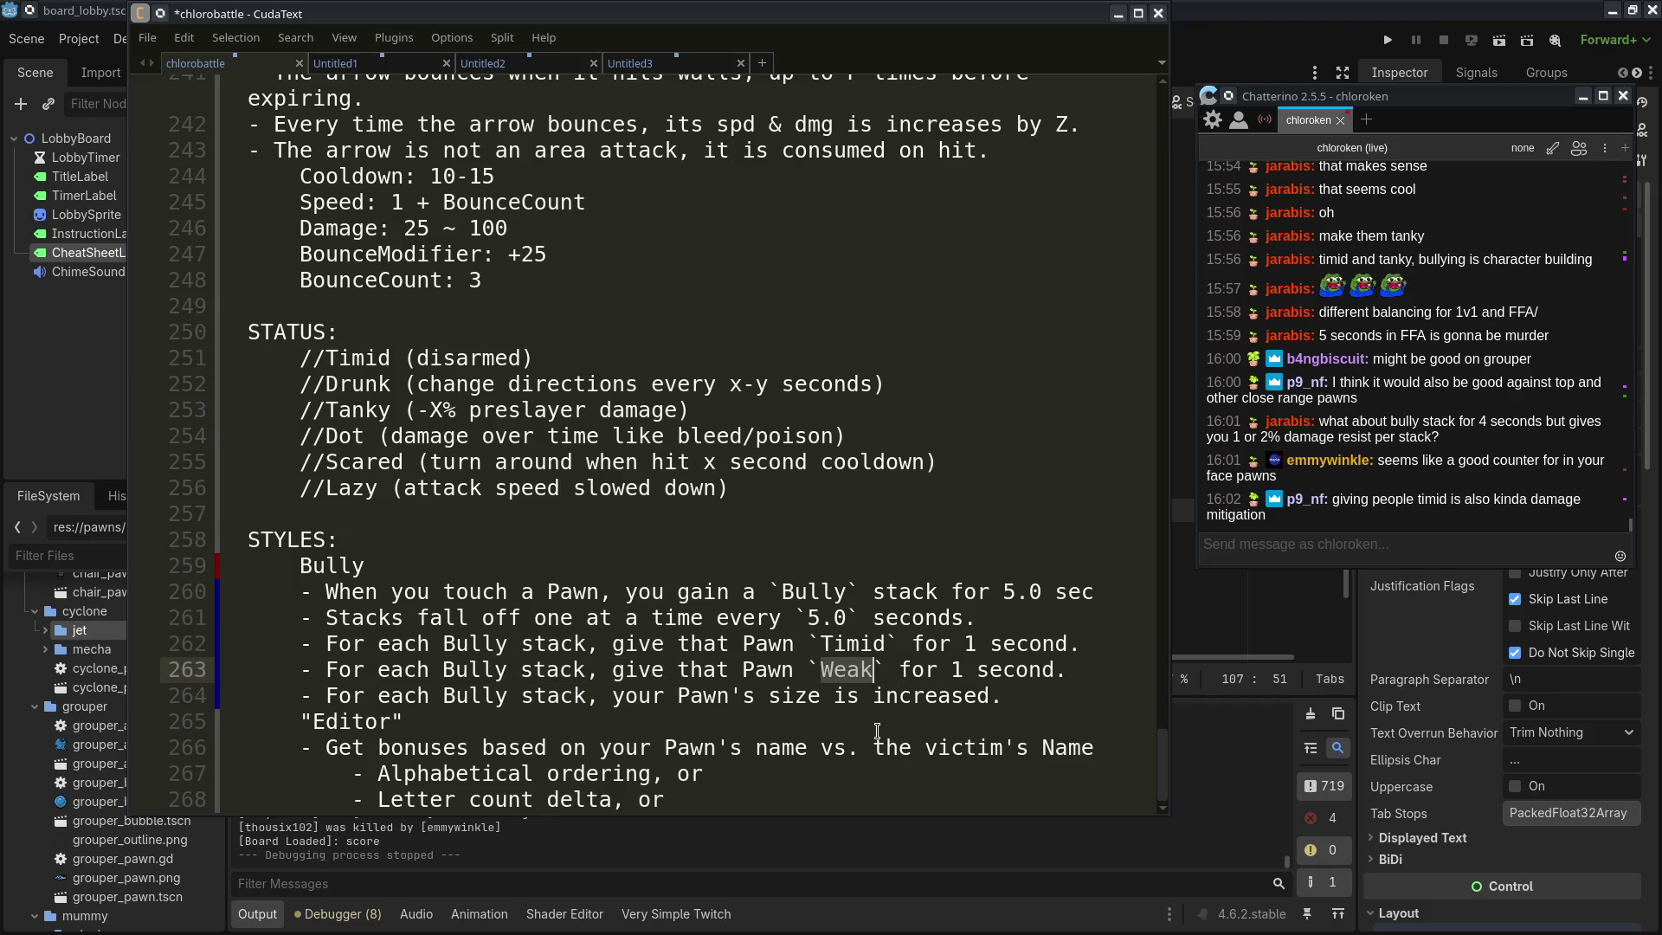
type("Slow")
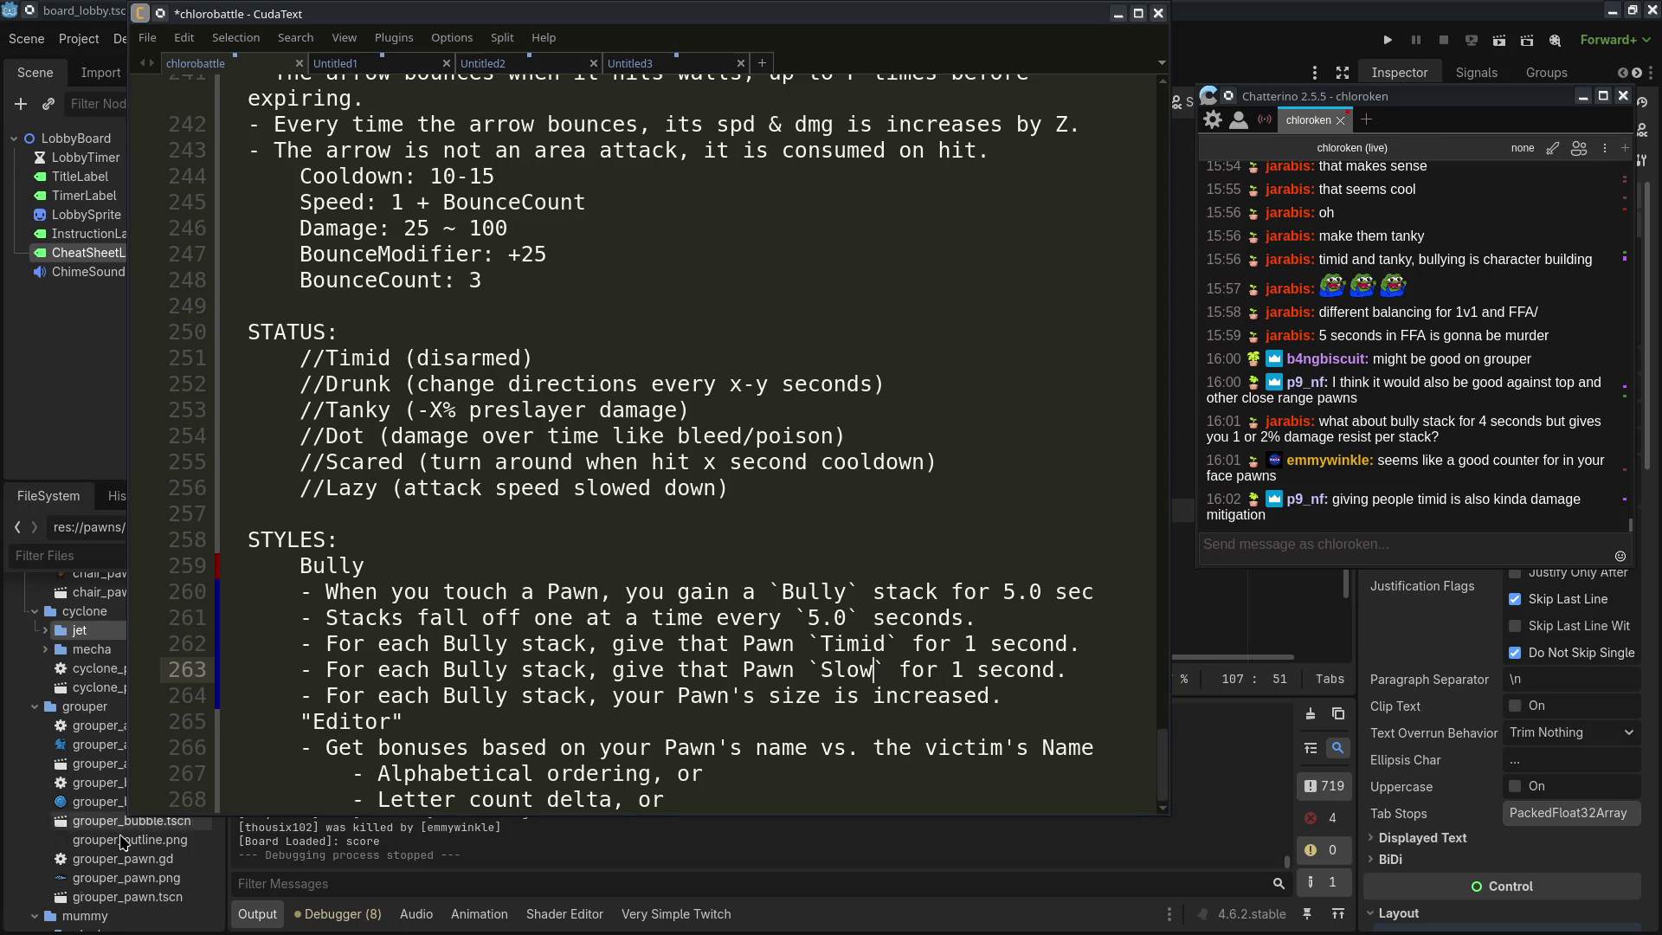
Check the chat window, then review the Timid/Slow durations and stack timing values
scroll(109, 865, "down", 10)
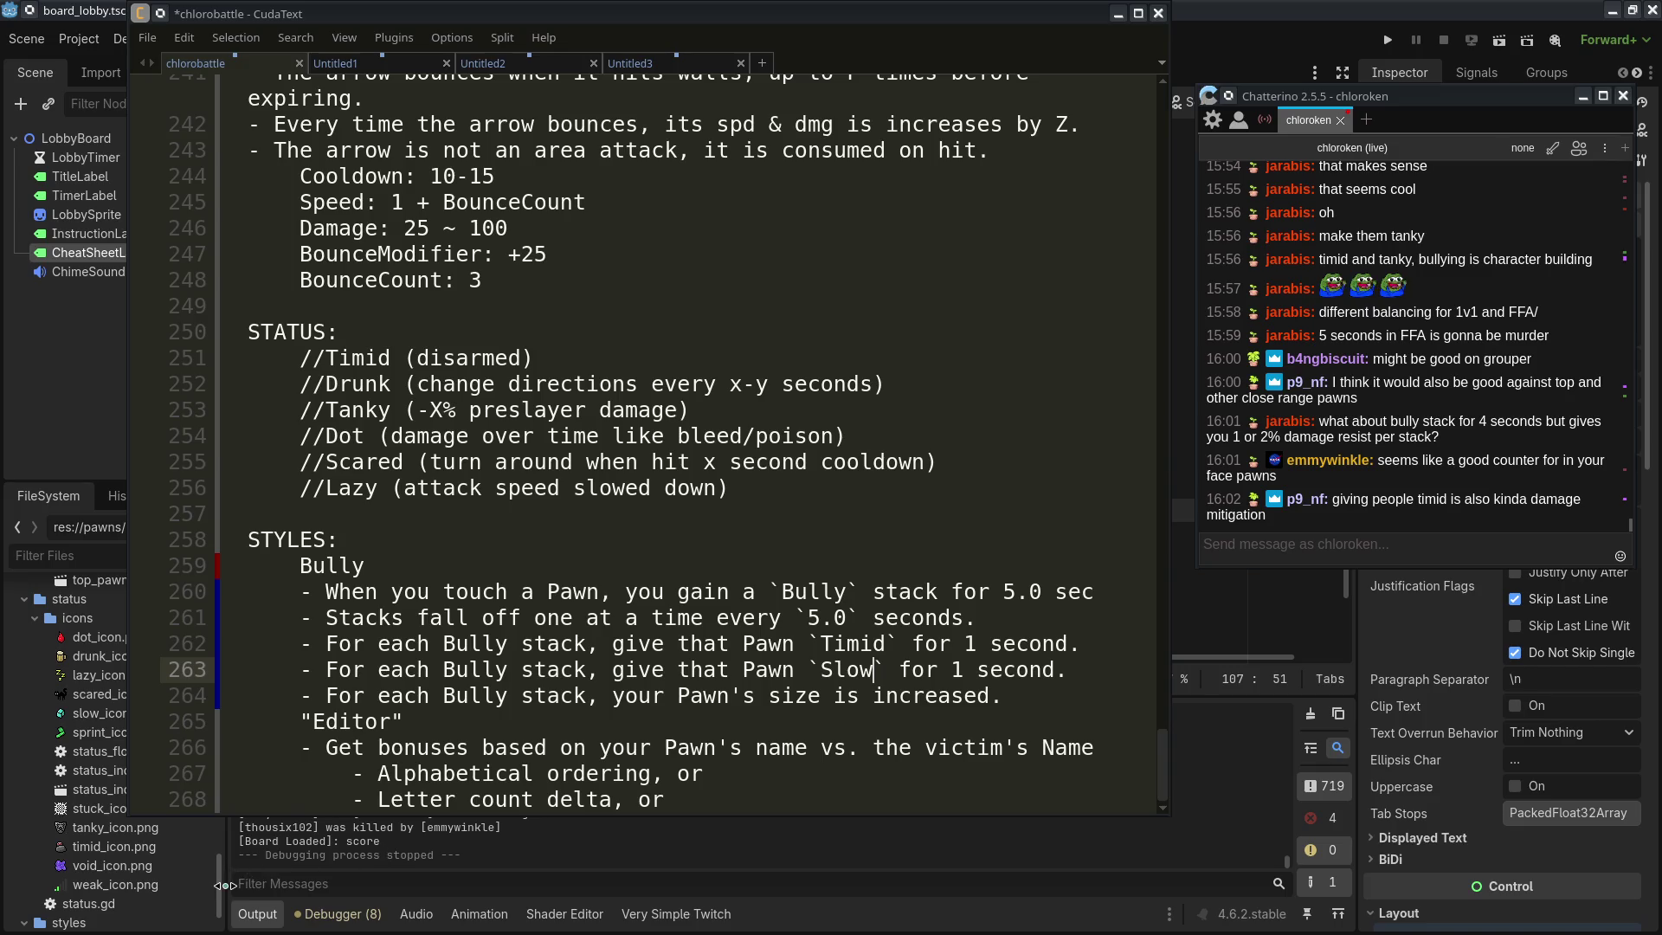
left_click(905, 760)
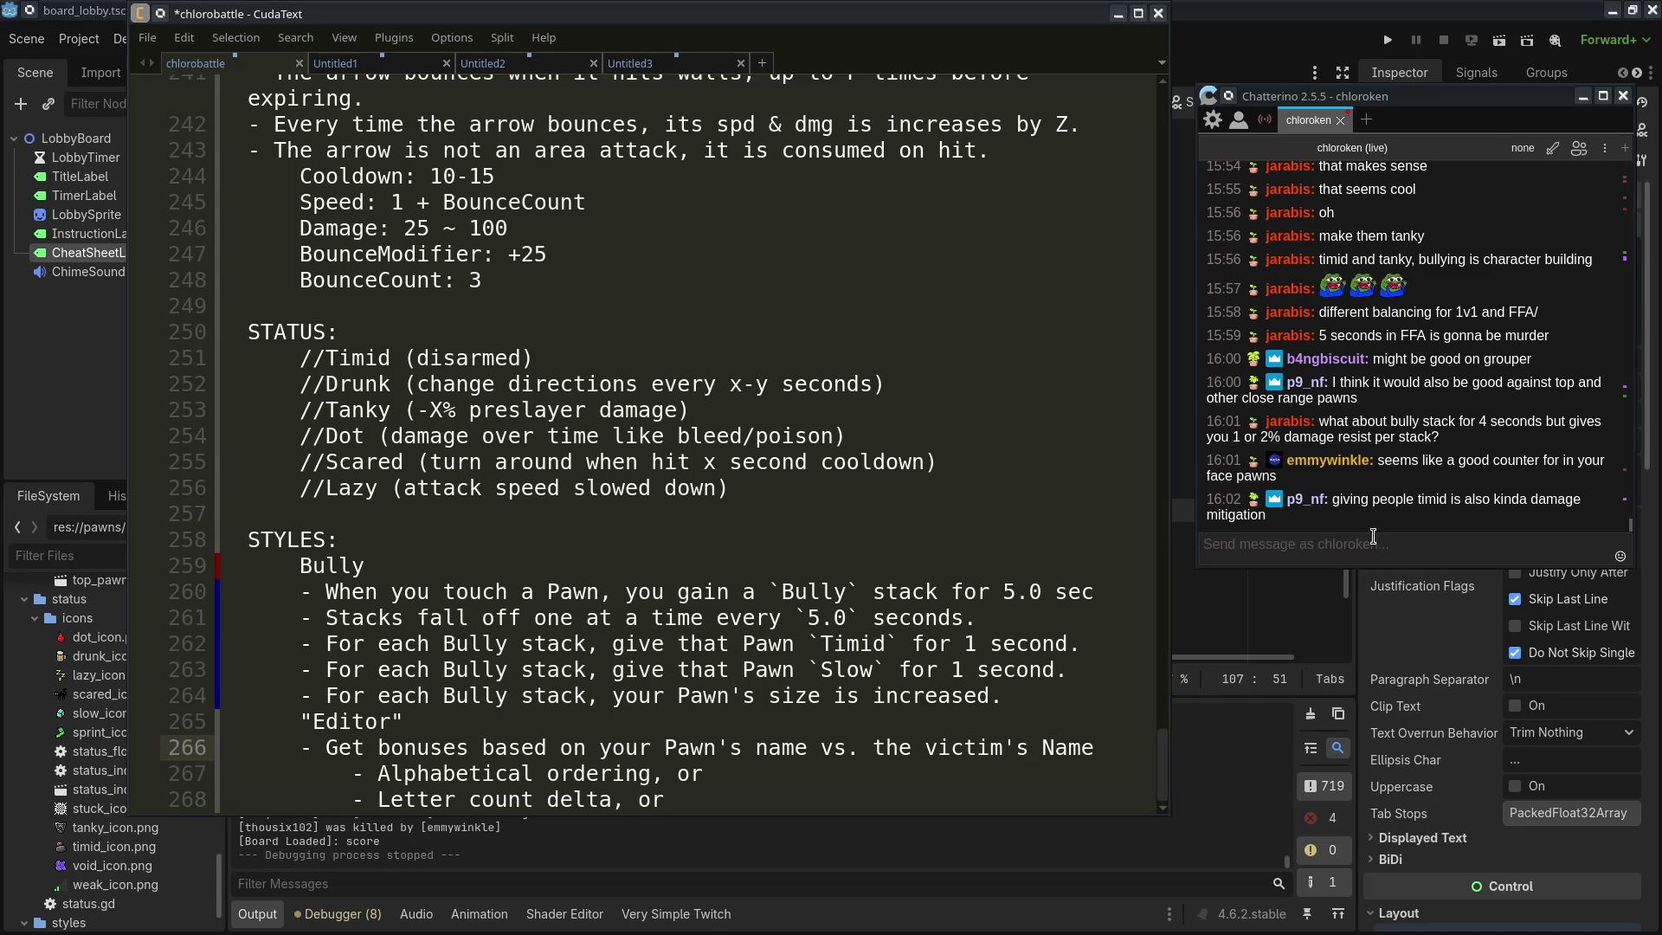
left_click(1373, 545)
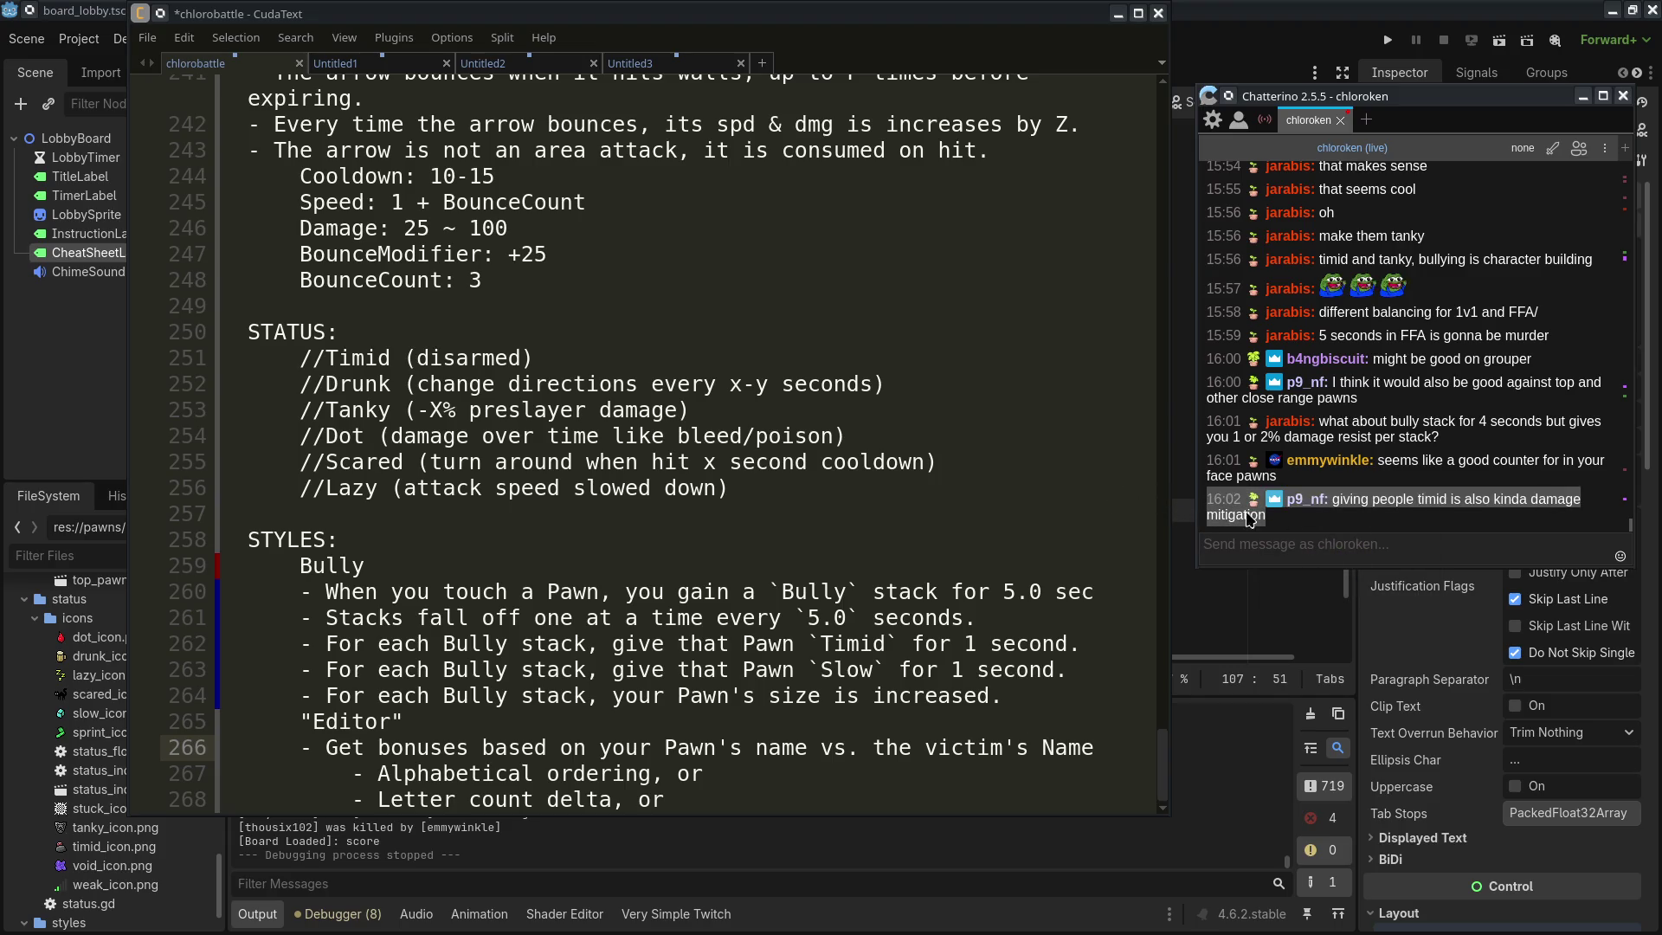
left_click(1047, 697)
left_click_drag(963, 645, 1003, 671)
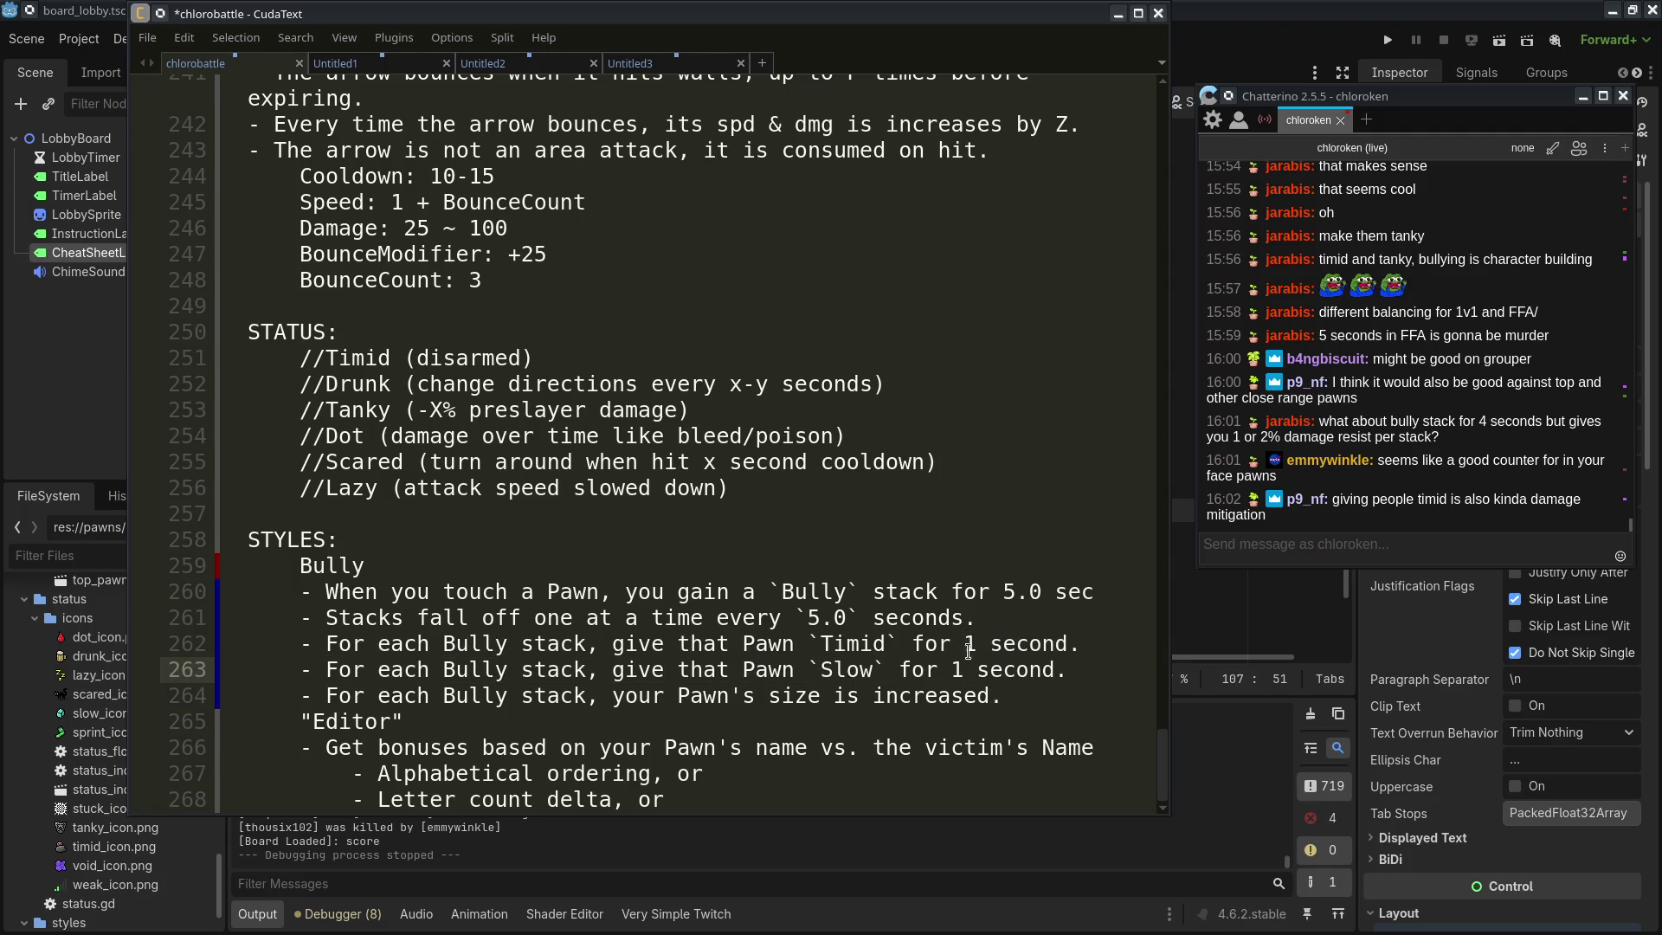
left_click_drag(782, 591, 836, 617)
left_click(1009, 730)
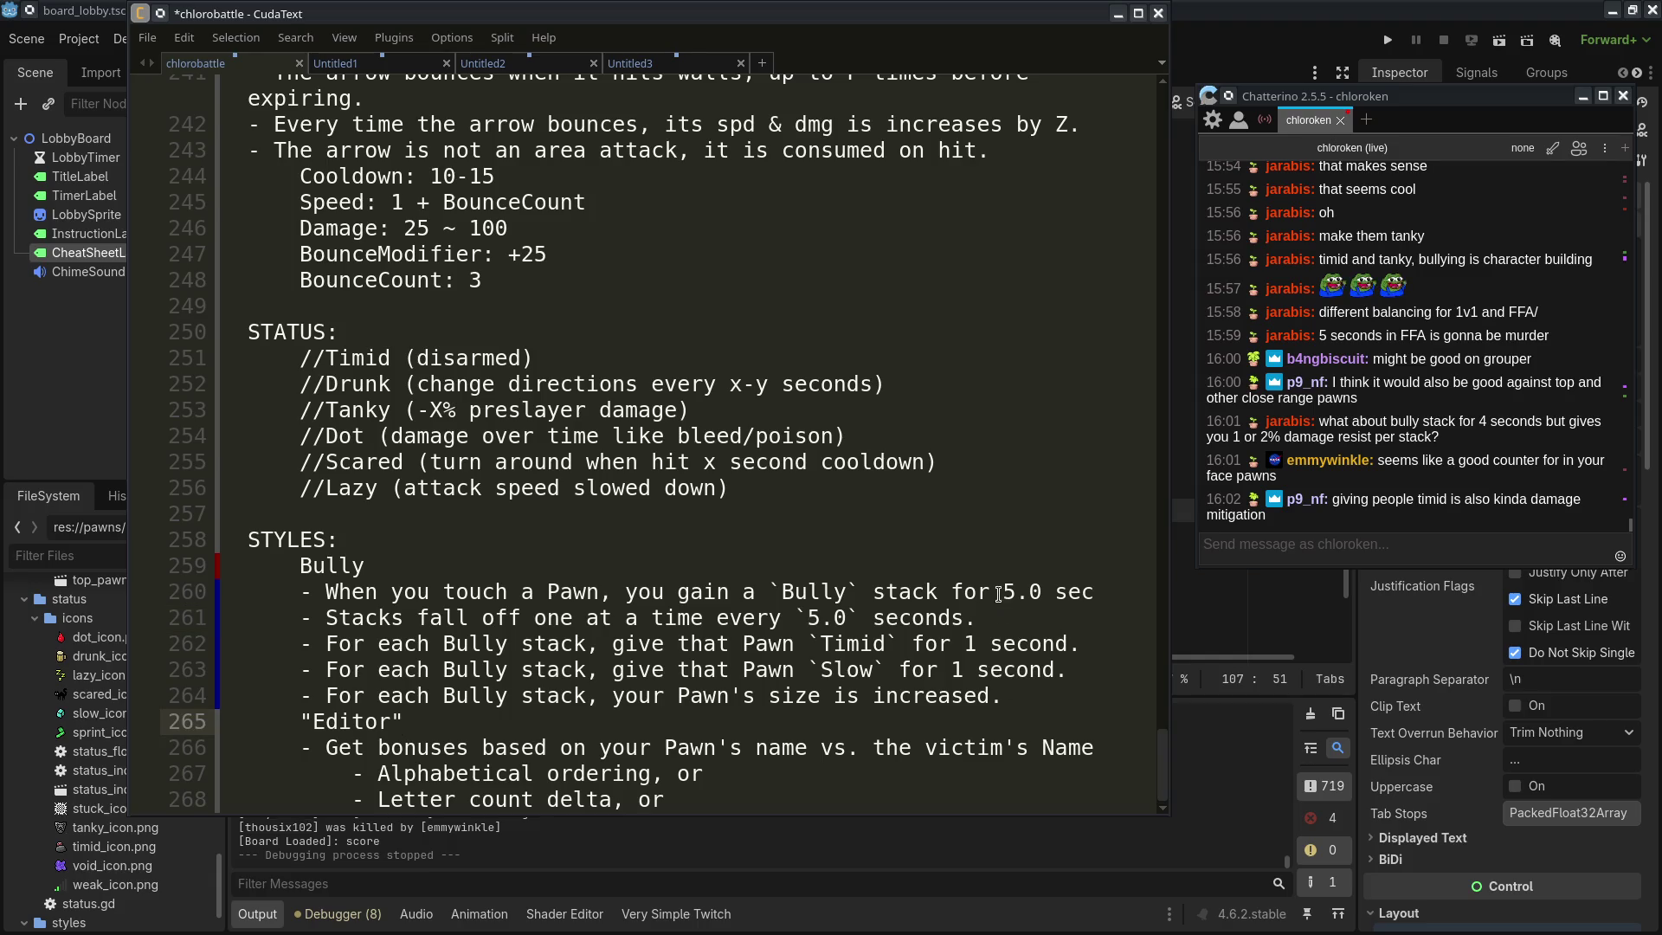
Change the stack duration and fall-off interval on lines 260–261 from 5 to 10, and save
left_click_drag(999, 593, 1025, 597)
type("10")
left_click(996, 611)
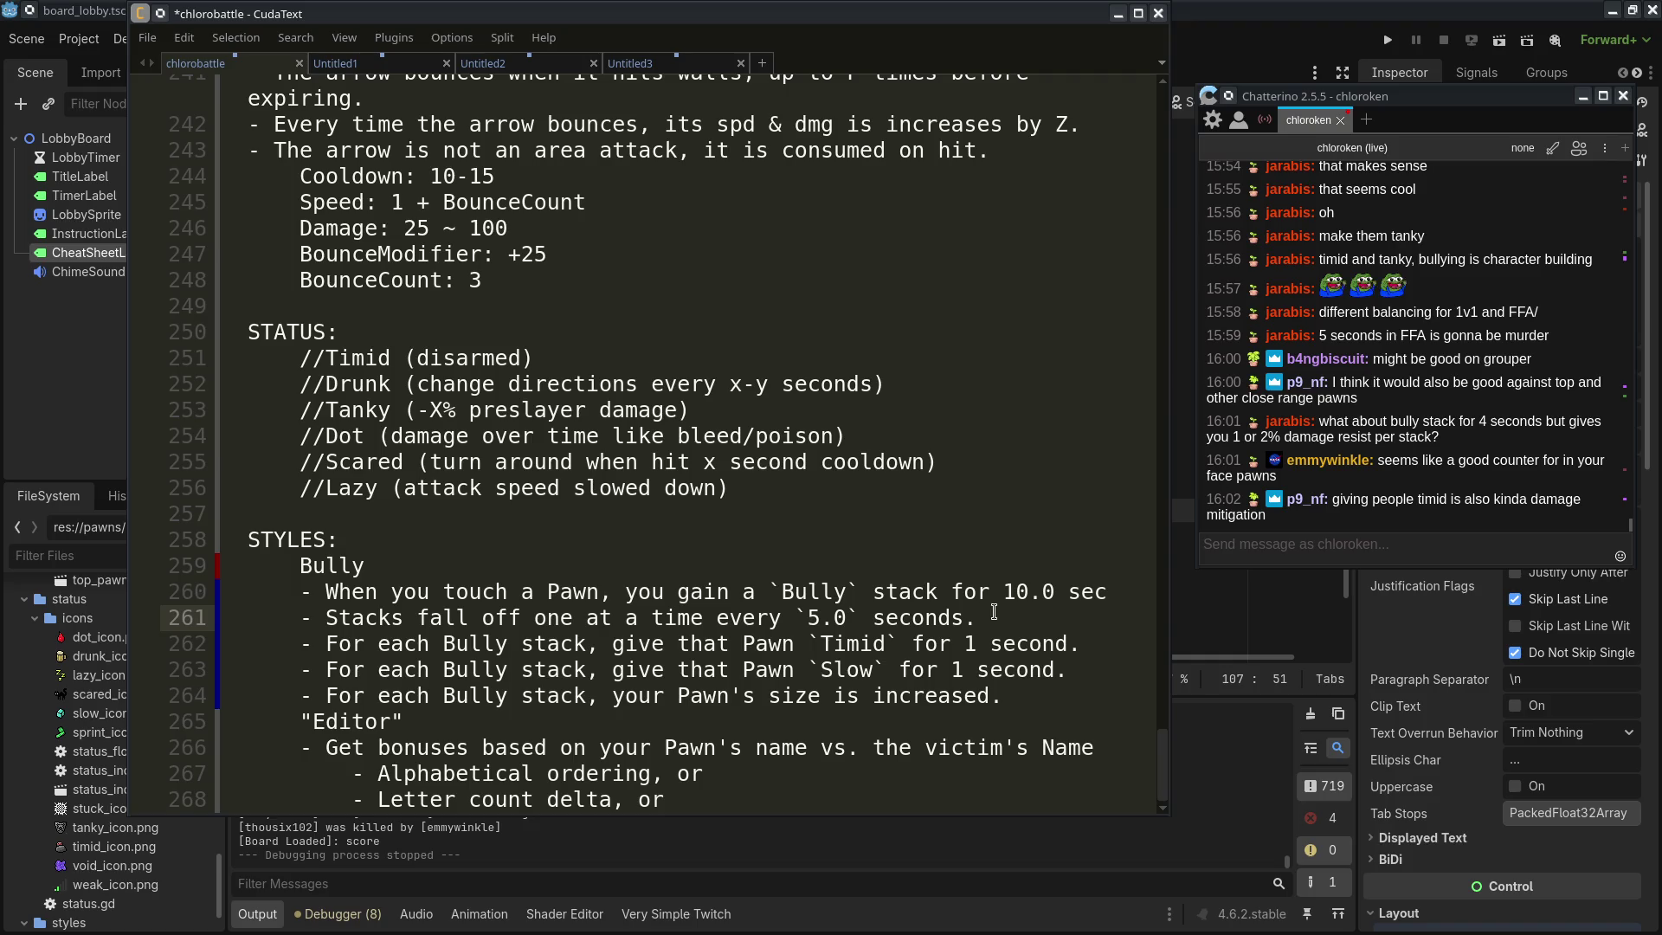
left_click(1012, 701)
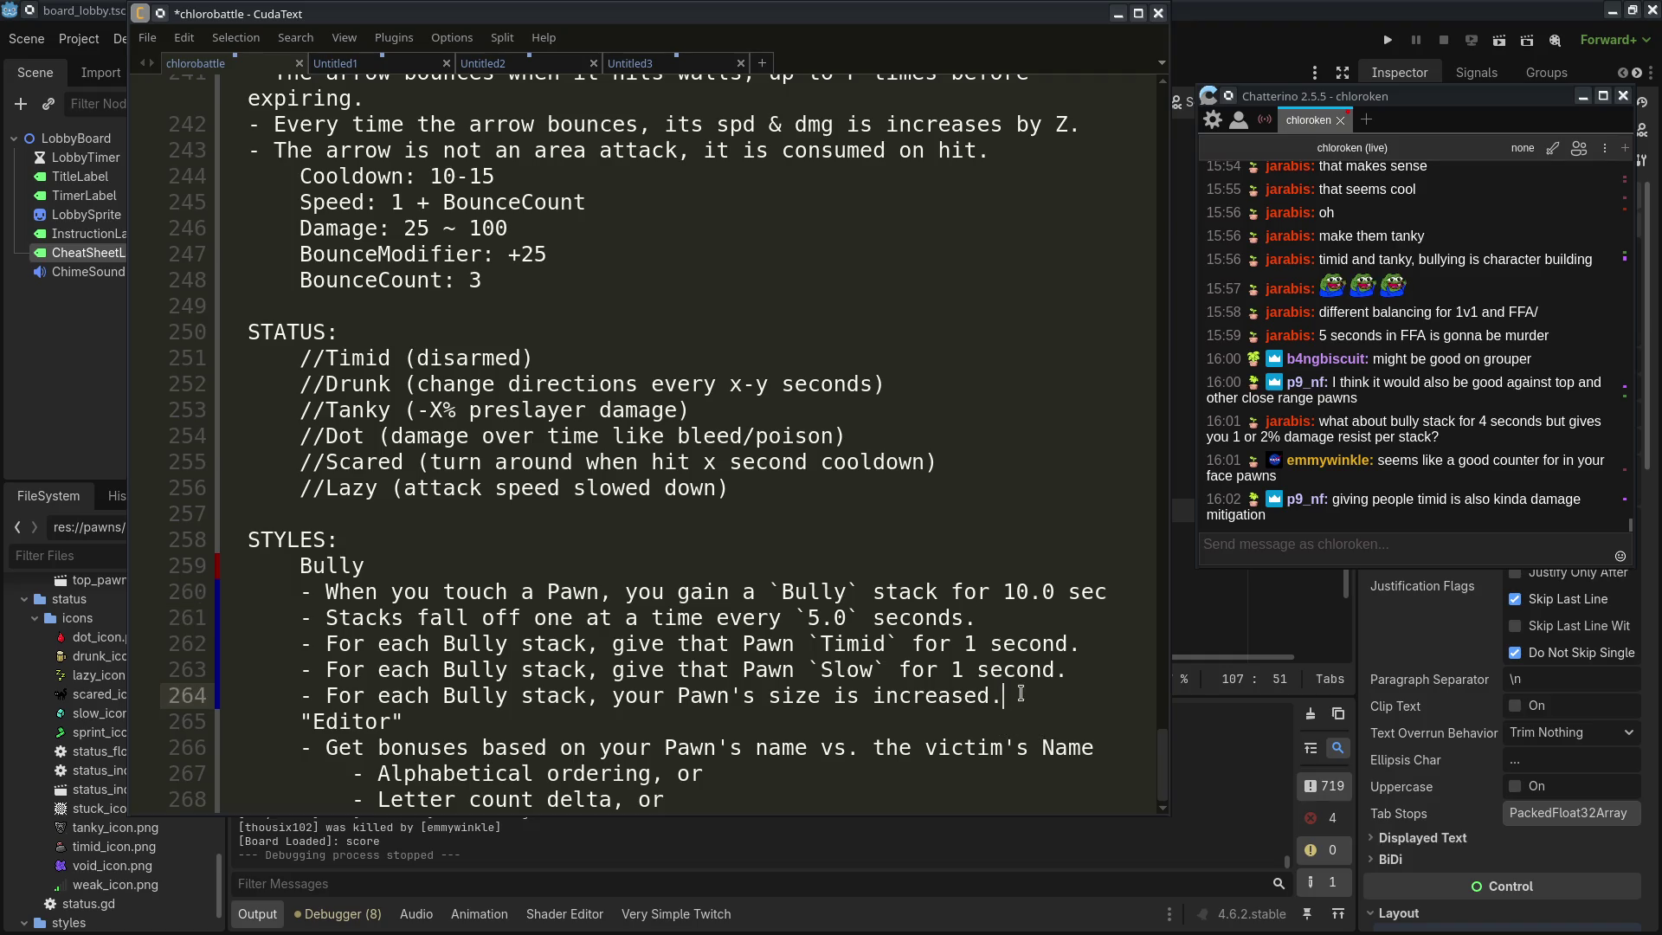
left_click(815, 617)
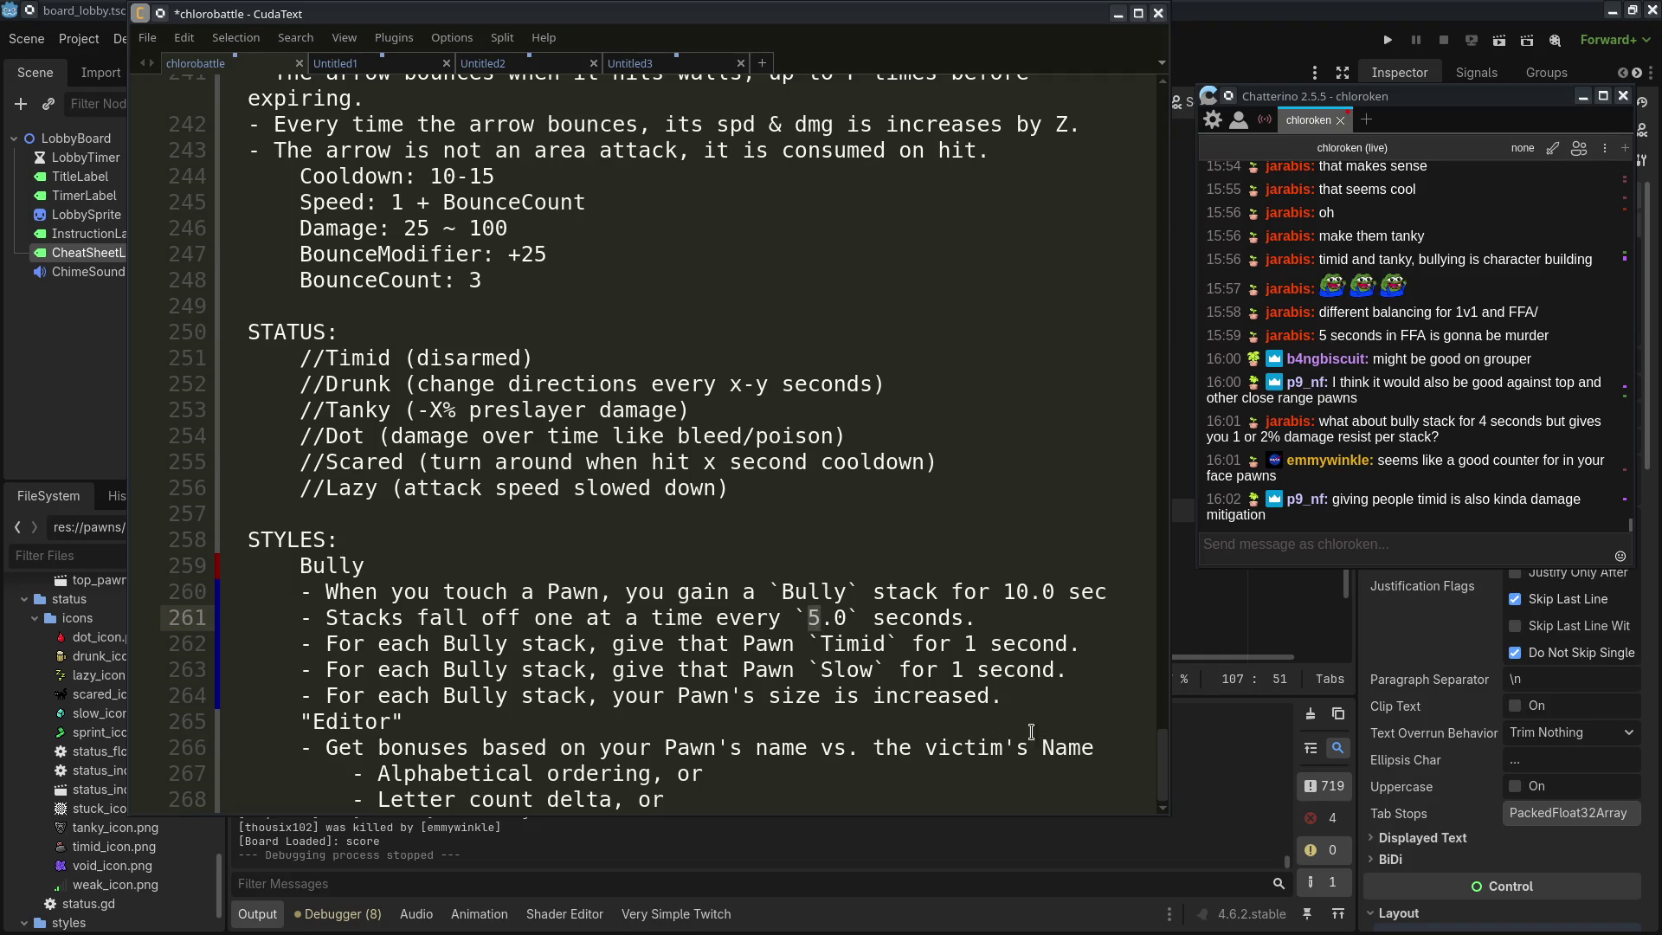
type("10")
key("ctrl+s")
Add a period after 'sec' at the end of line 260
left_click(1073, 704)
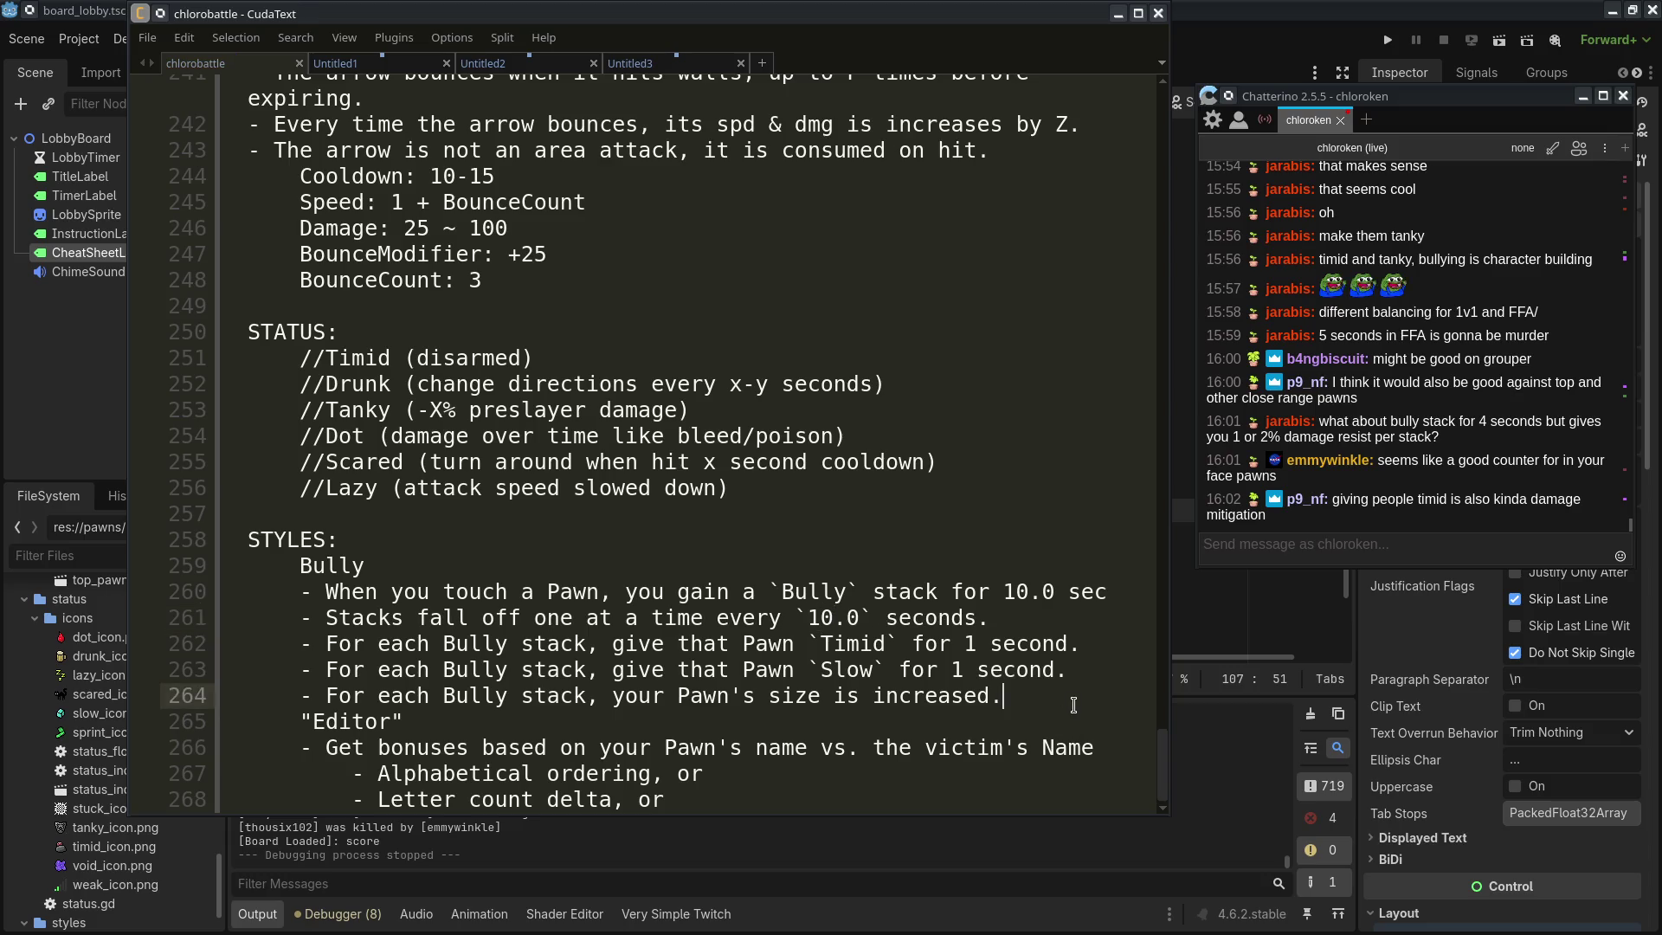
left_click(1117, 586)
type(".")
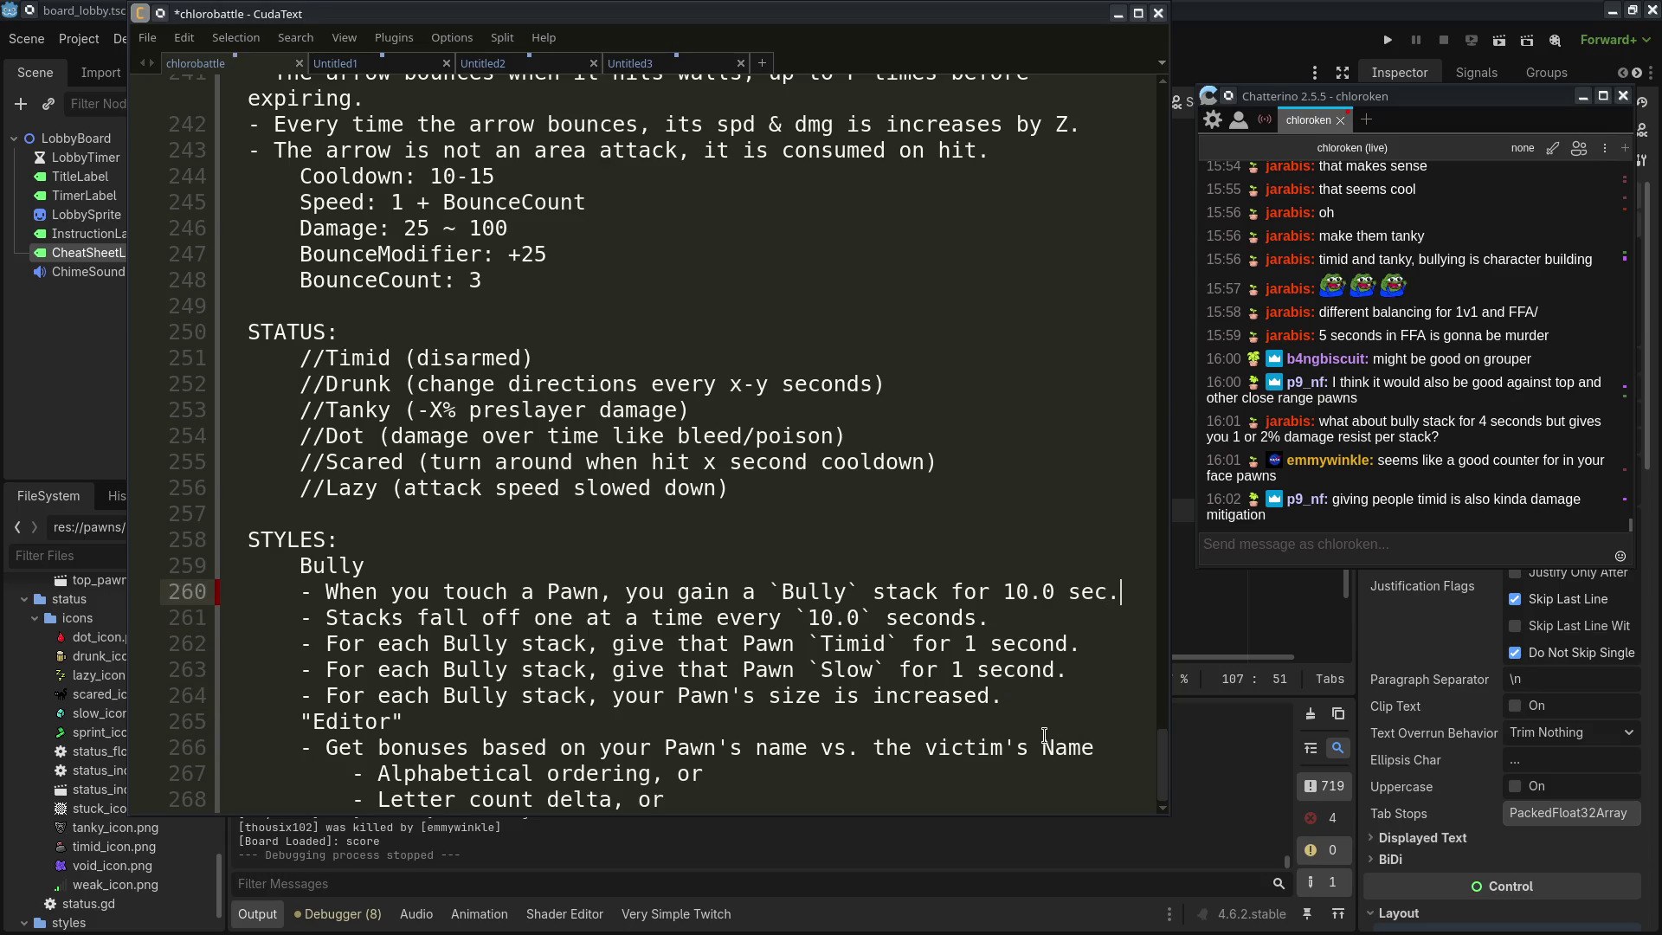
left_click(1066, 723)
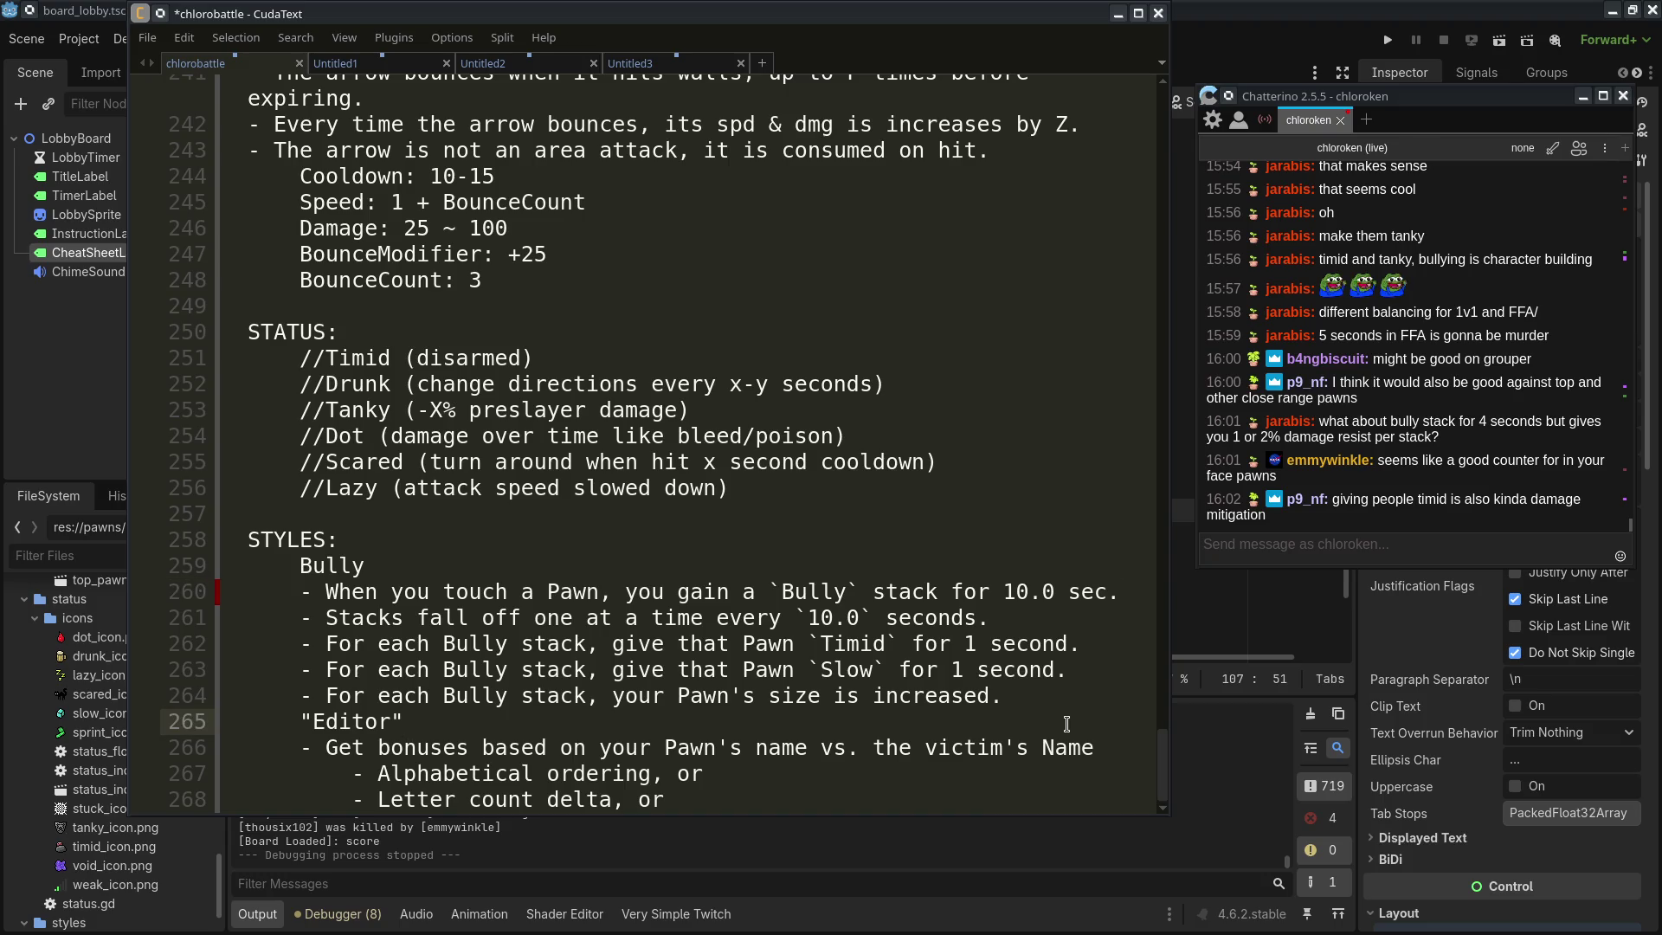
Review the stack timing lines and the Timid and Slow effect wording
left_click_drag(991, 617, 251, 592)
left_click(979, 591)
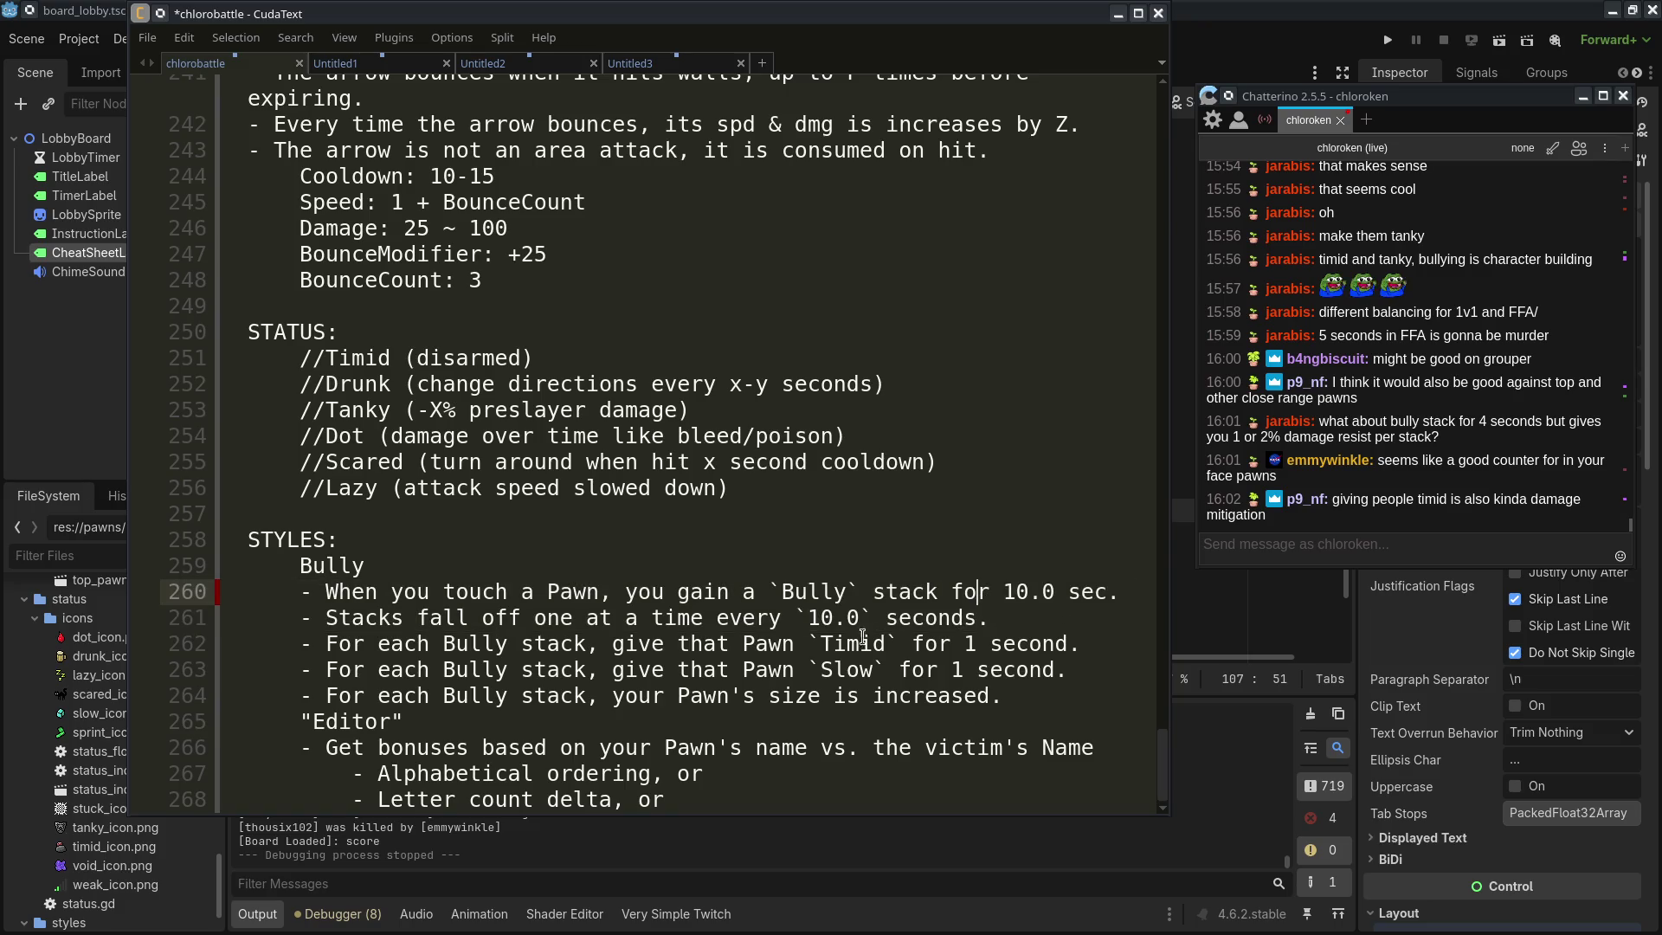
left_click(1073, 617, "shift")
left_click(994, 617)
left_click(1073, 695)
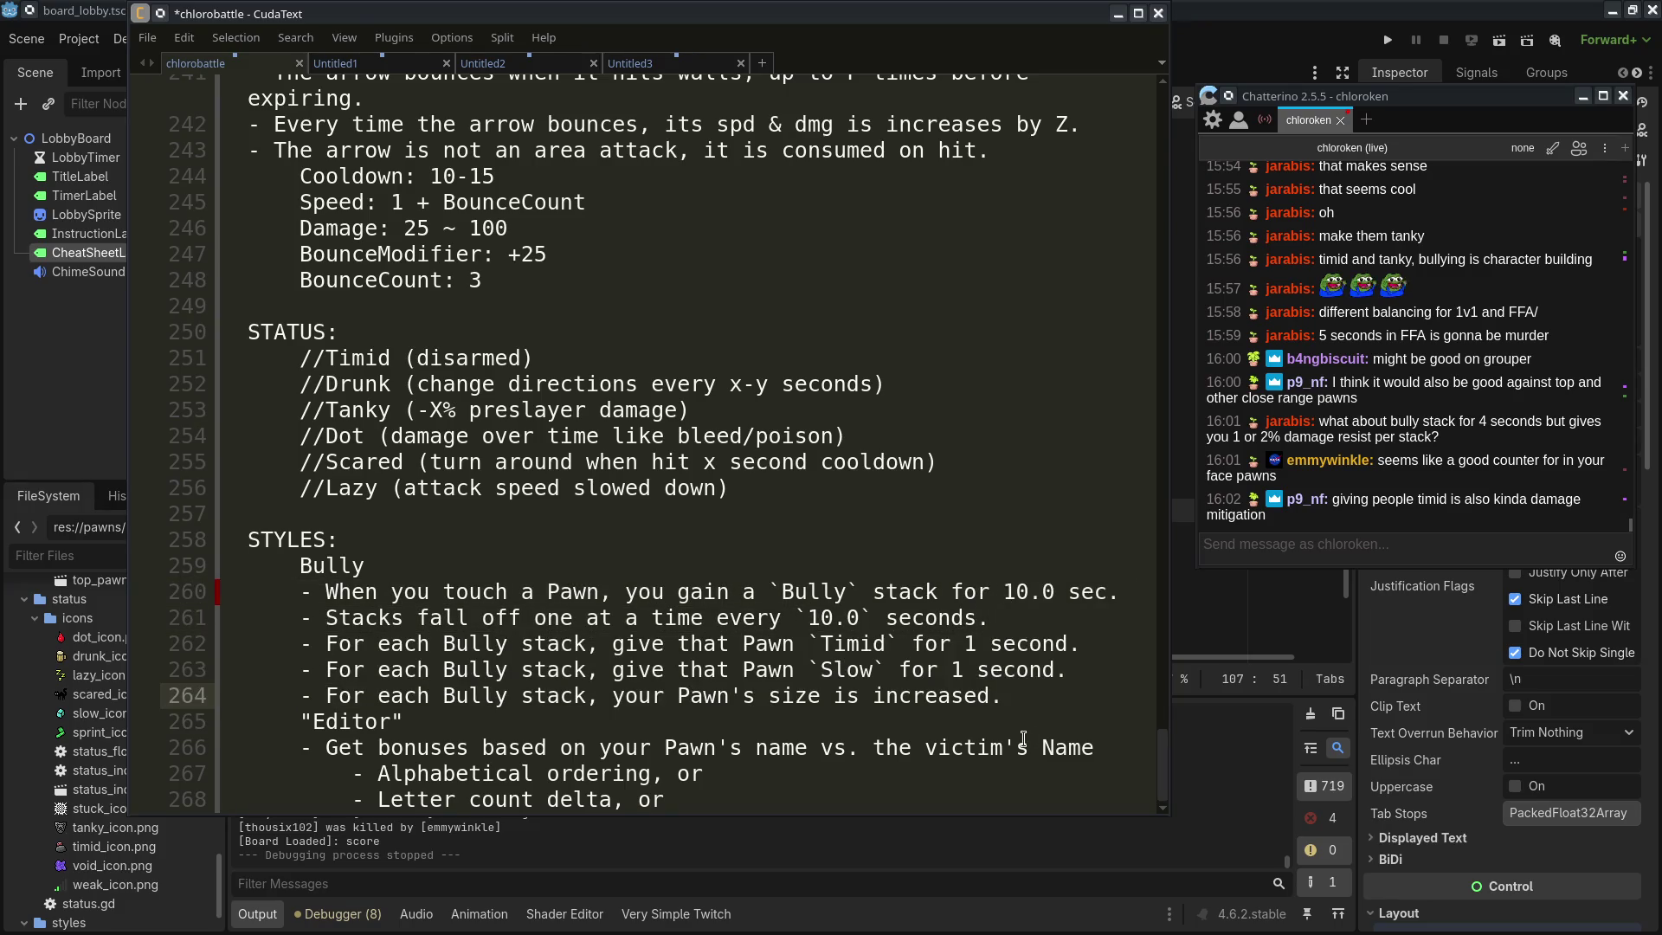
left_click(1004, 732)
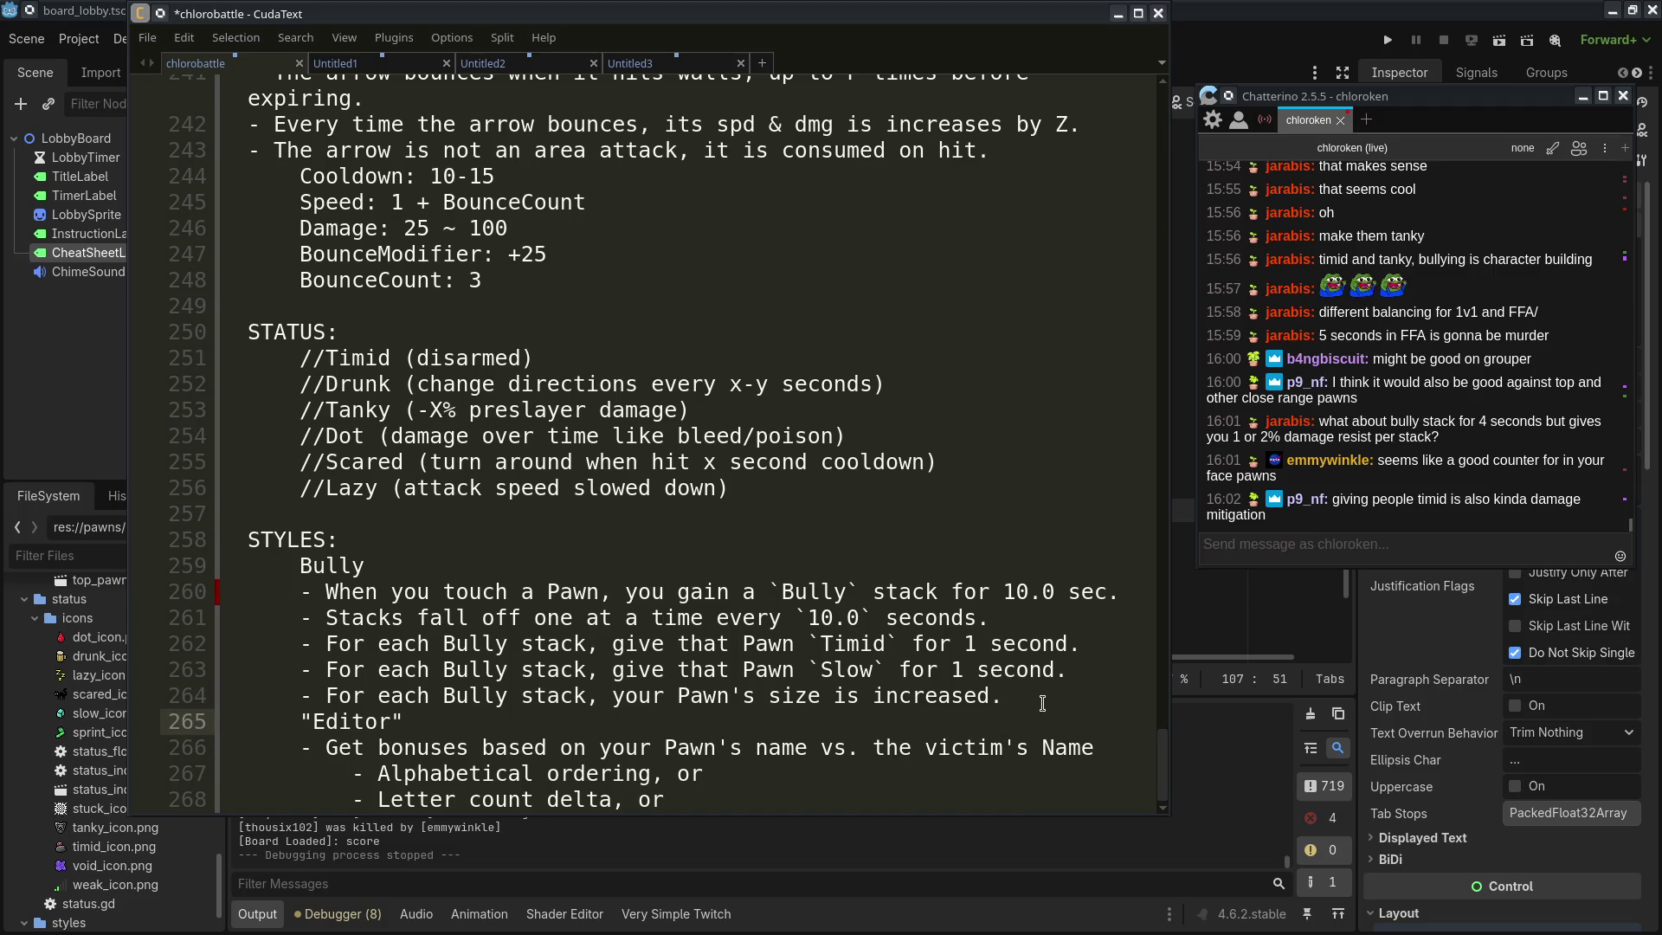
left_click_drag(664, 643, 961, 645)
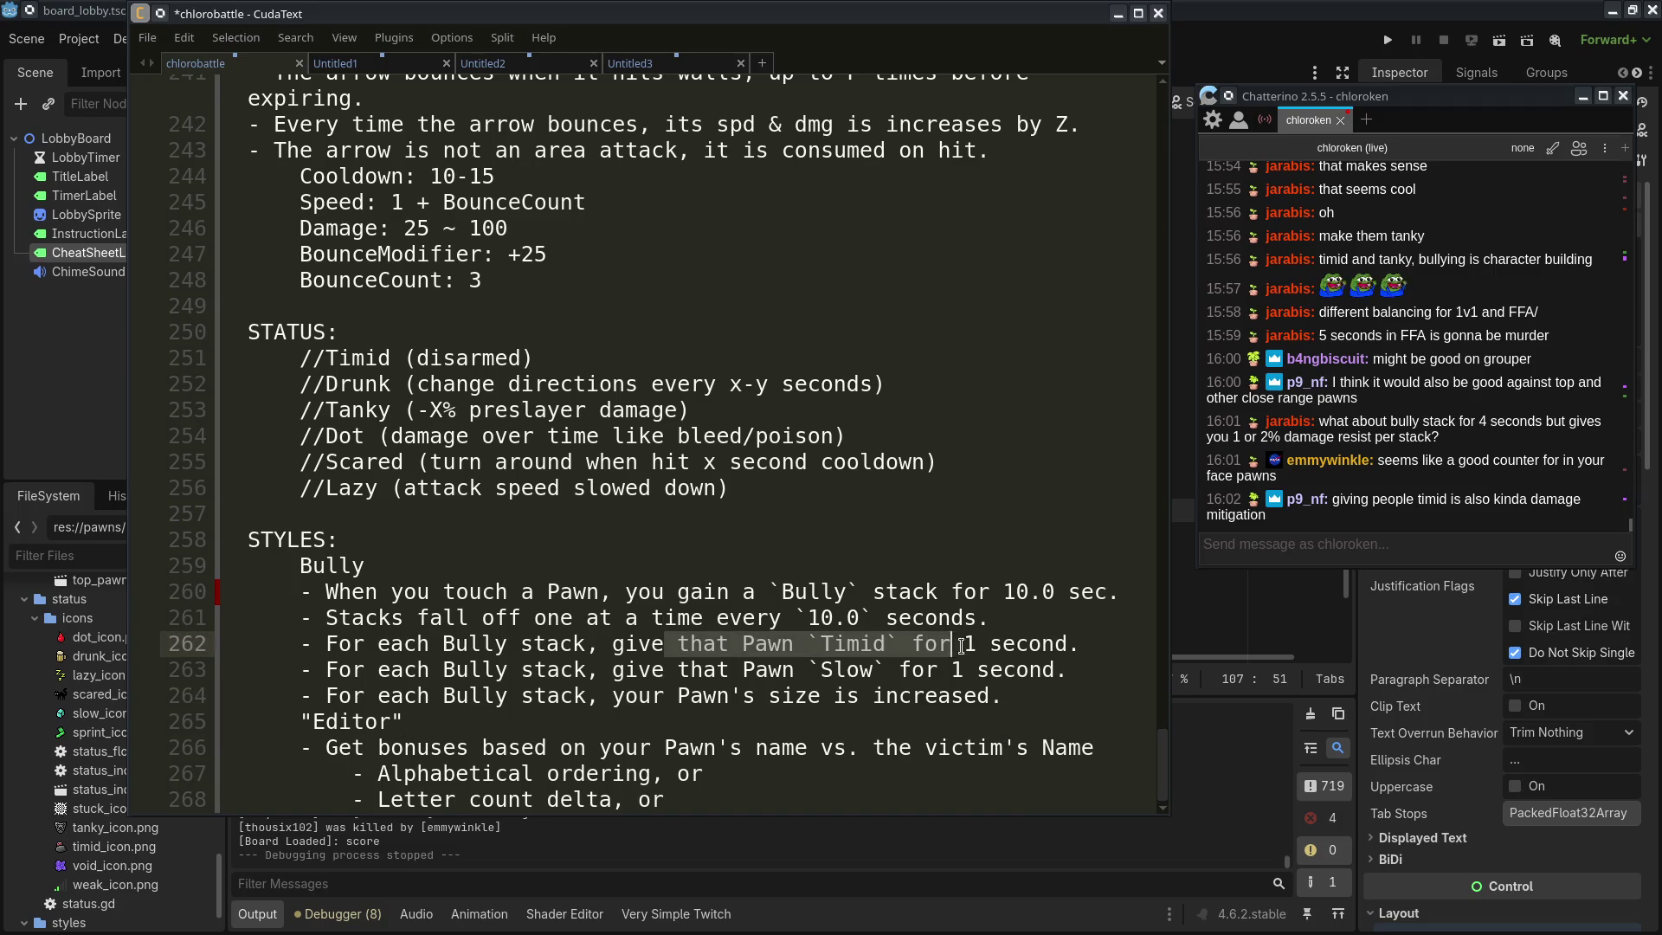
left_click(985, 669)
left_click_drag(860, 669, 997, 666)
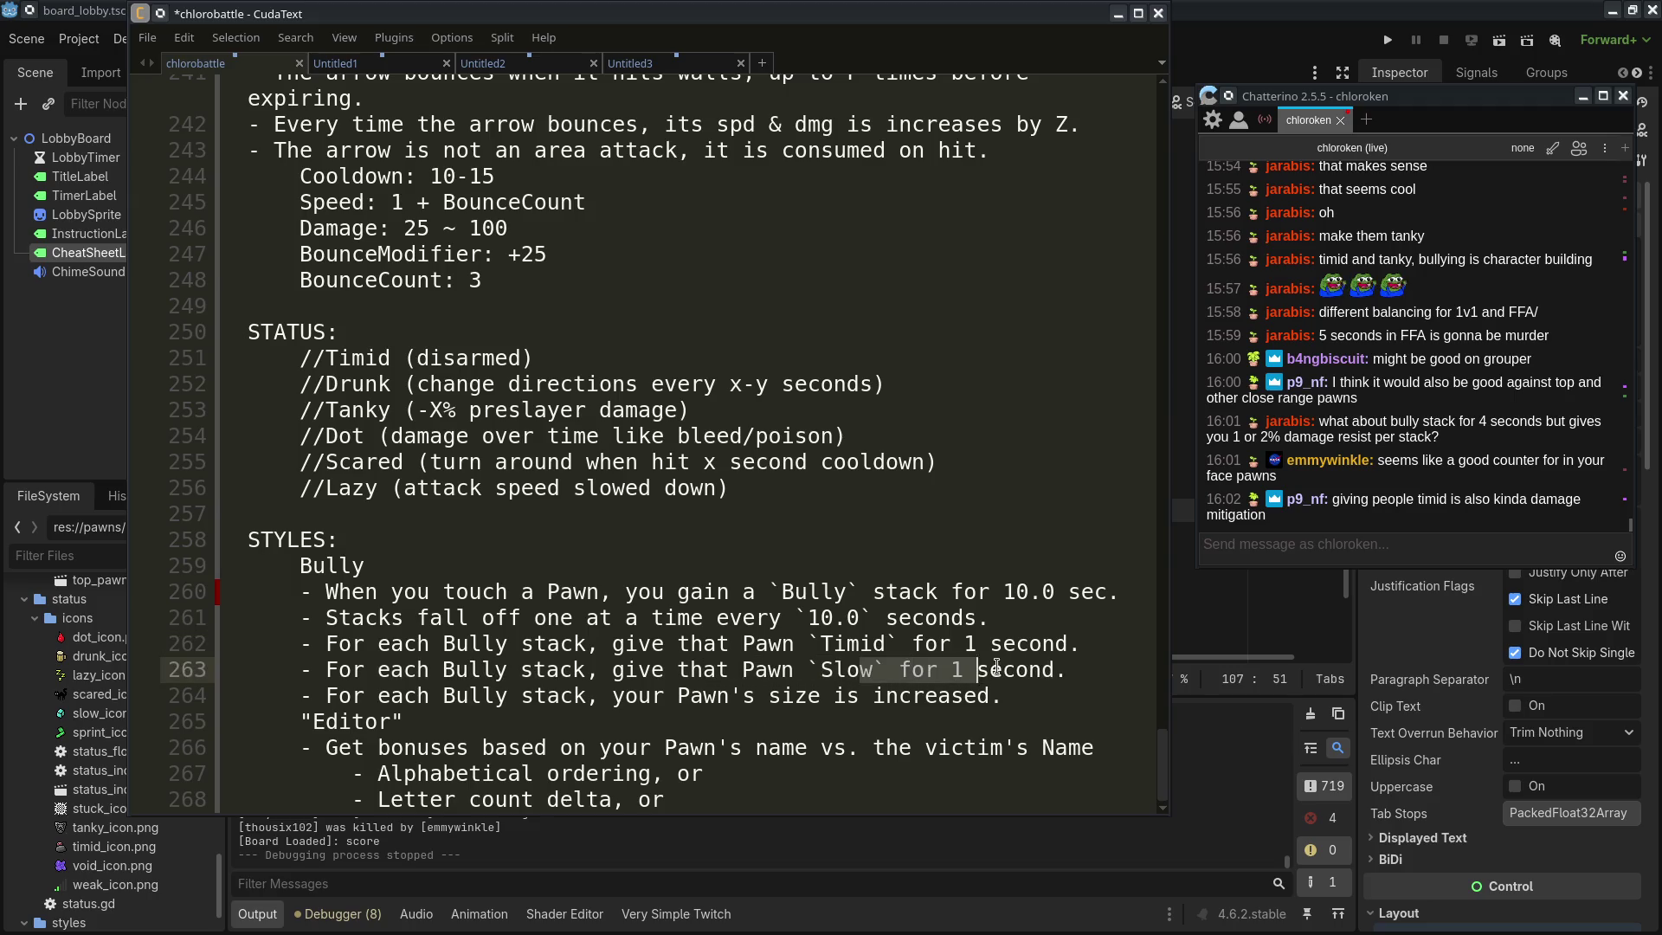
left_click(1011, 697)
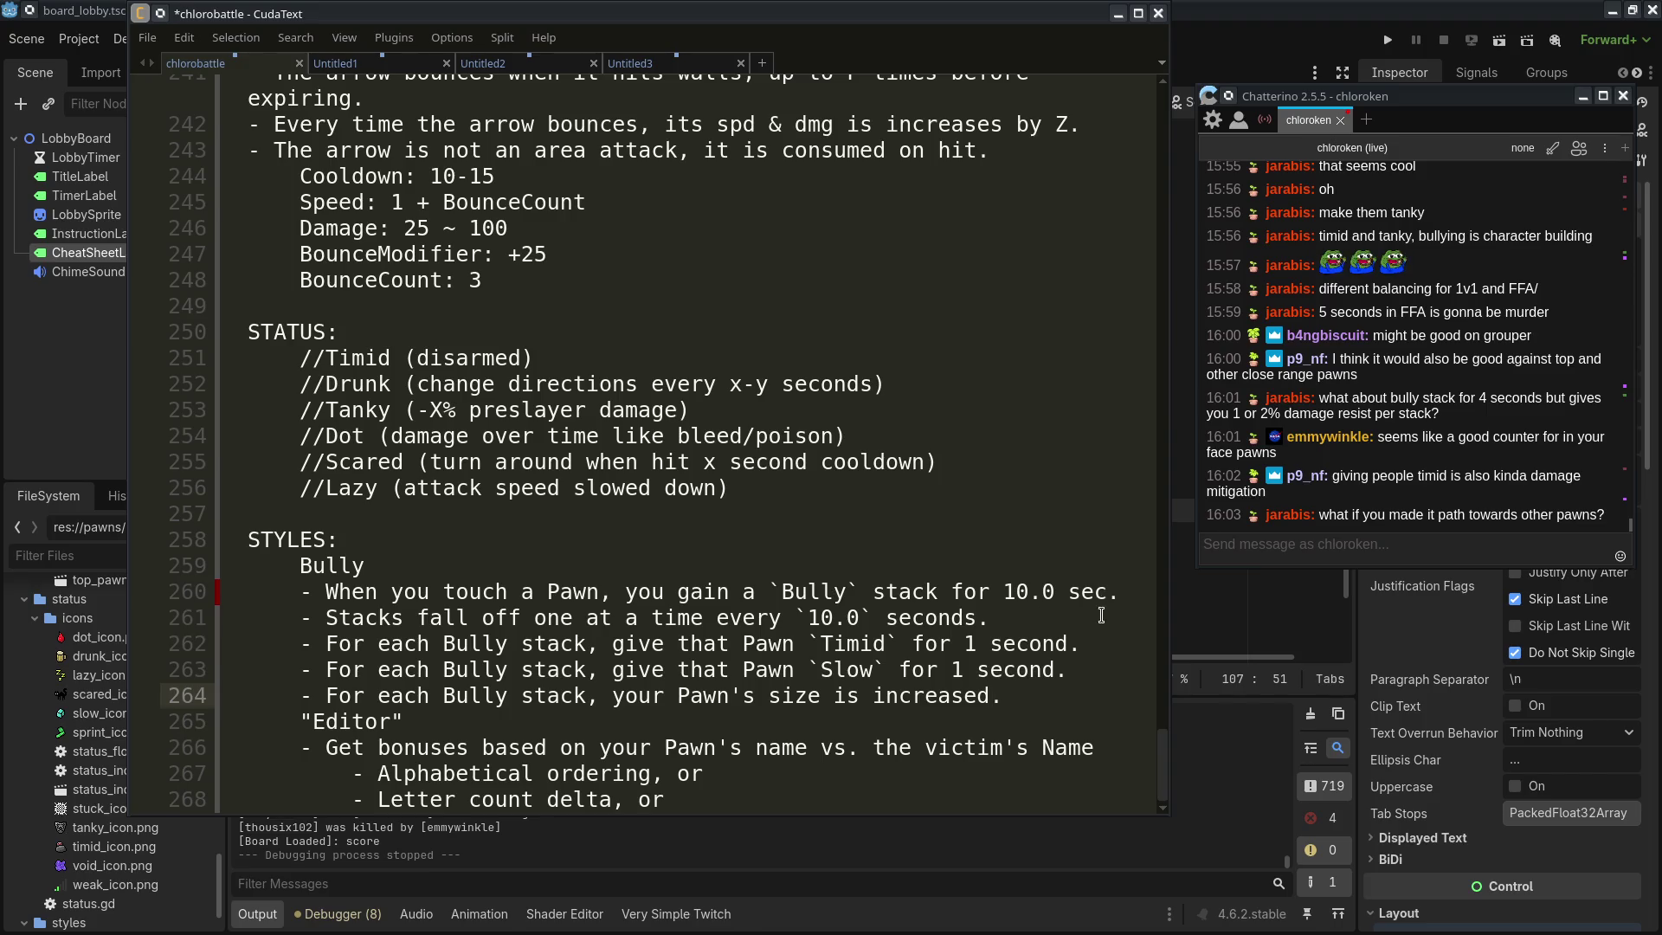
Insert the rule '- Max: 5 stacks' below the stack decay rule on line 261
left_click(1100, 616)
key("Return")
type("- Max")
key("BackSpace")
type(": 5 stacks")
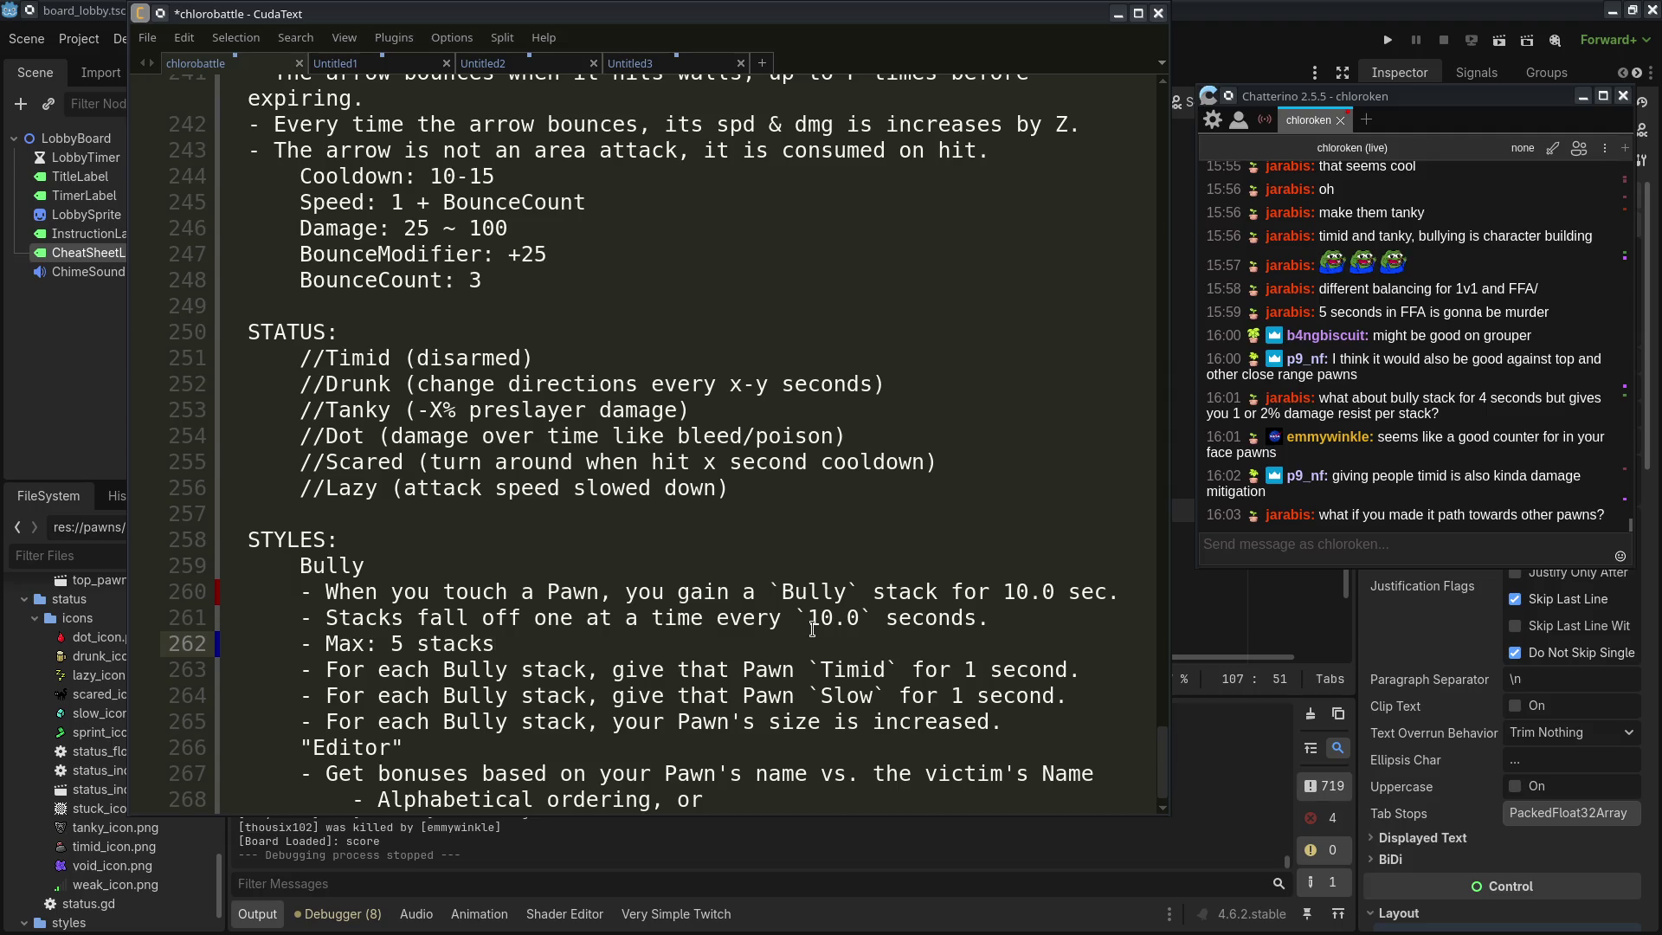
left_click(1087, 714)
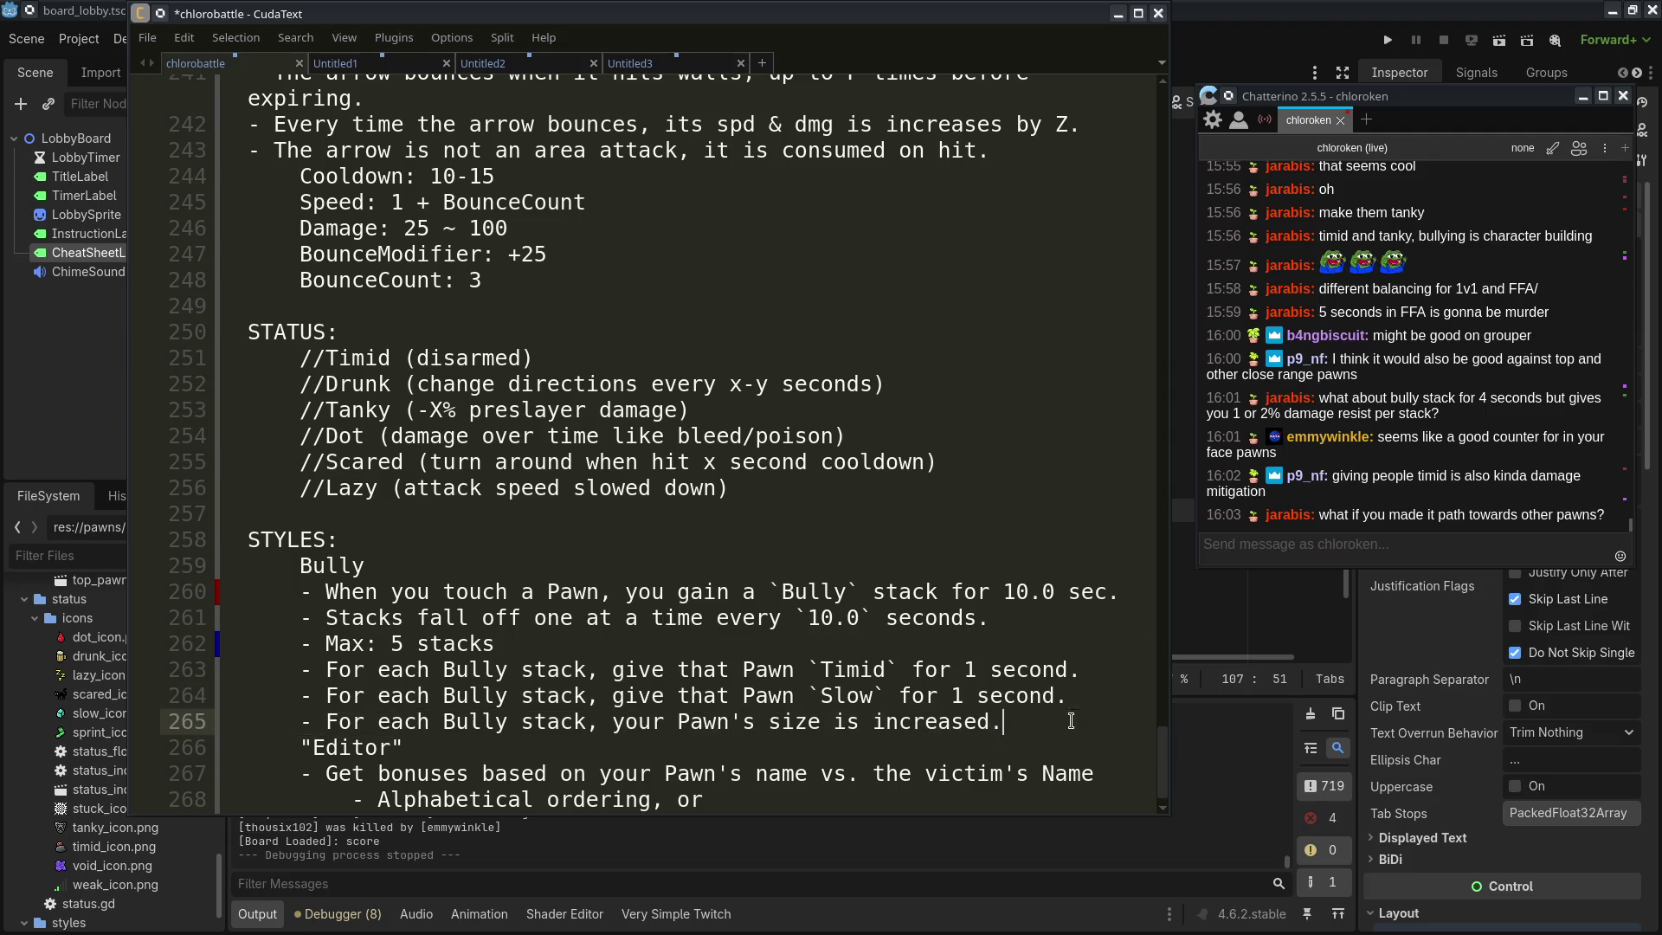
Duplicate the Pawn size rule and subtitle the Bully heading "the flux style"
key("ctrl+d")
left_click(454, 565)
type("\" the flux style")
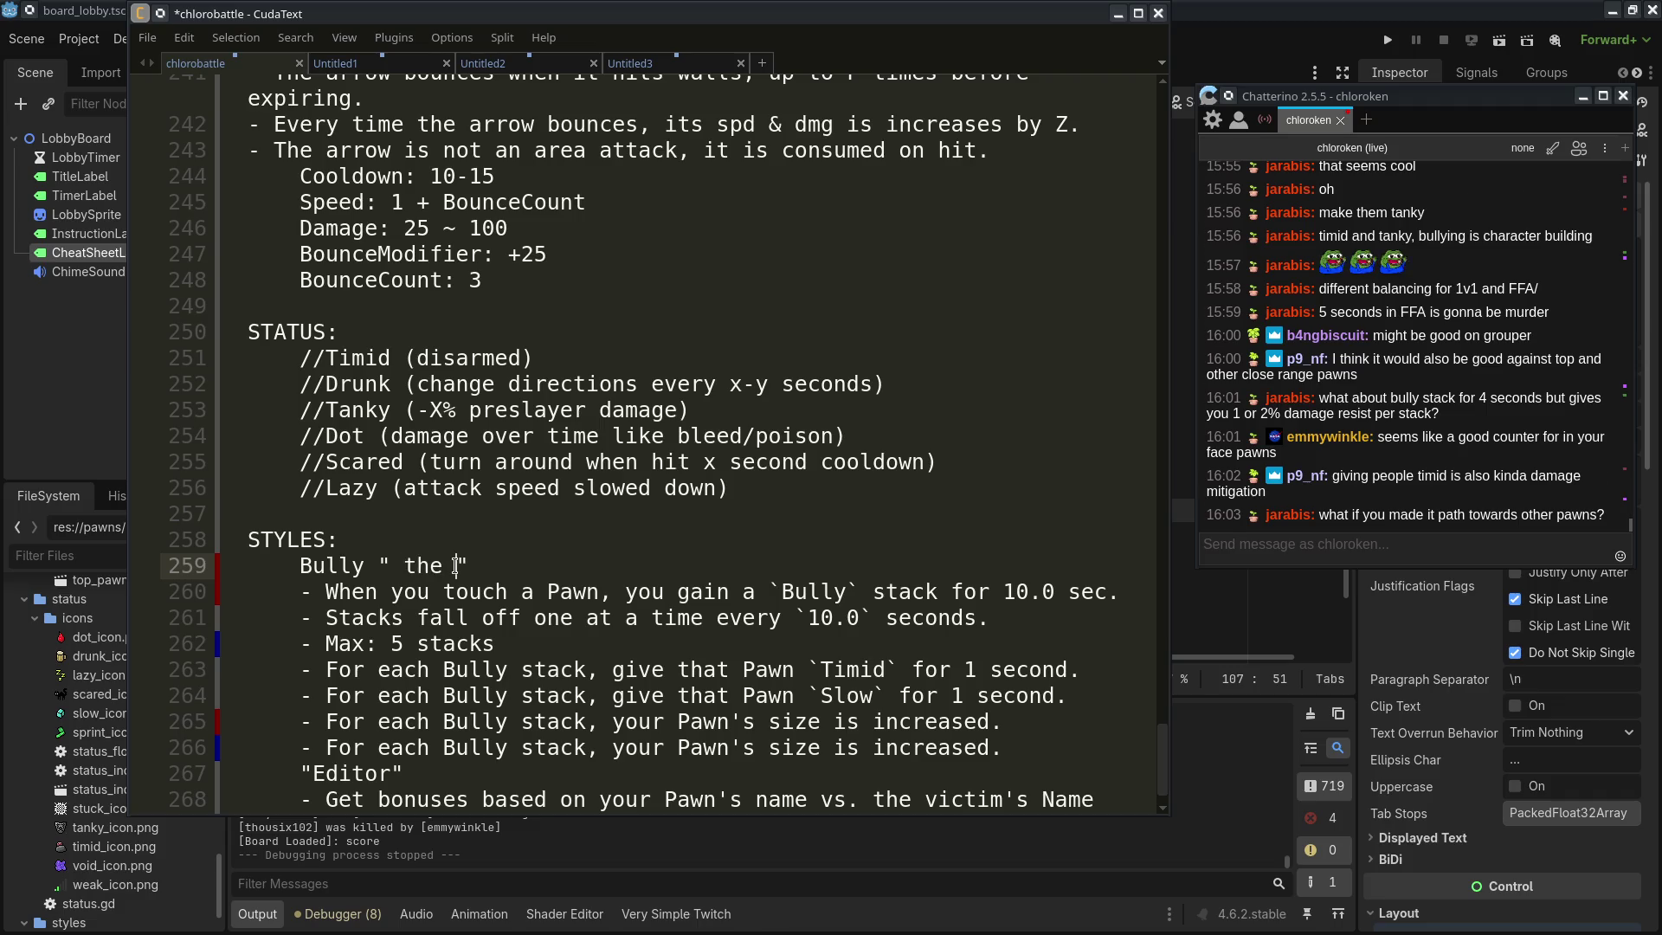
left_click(405, 566)
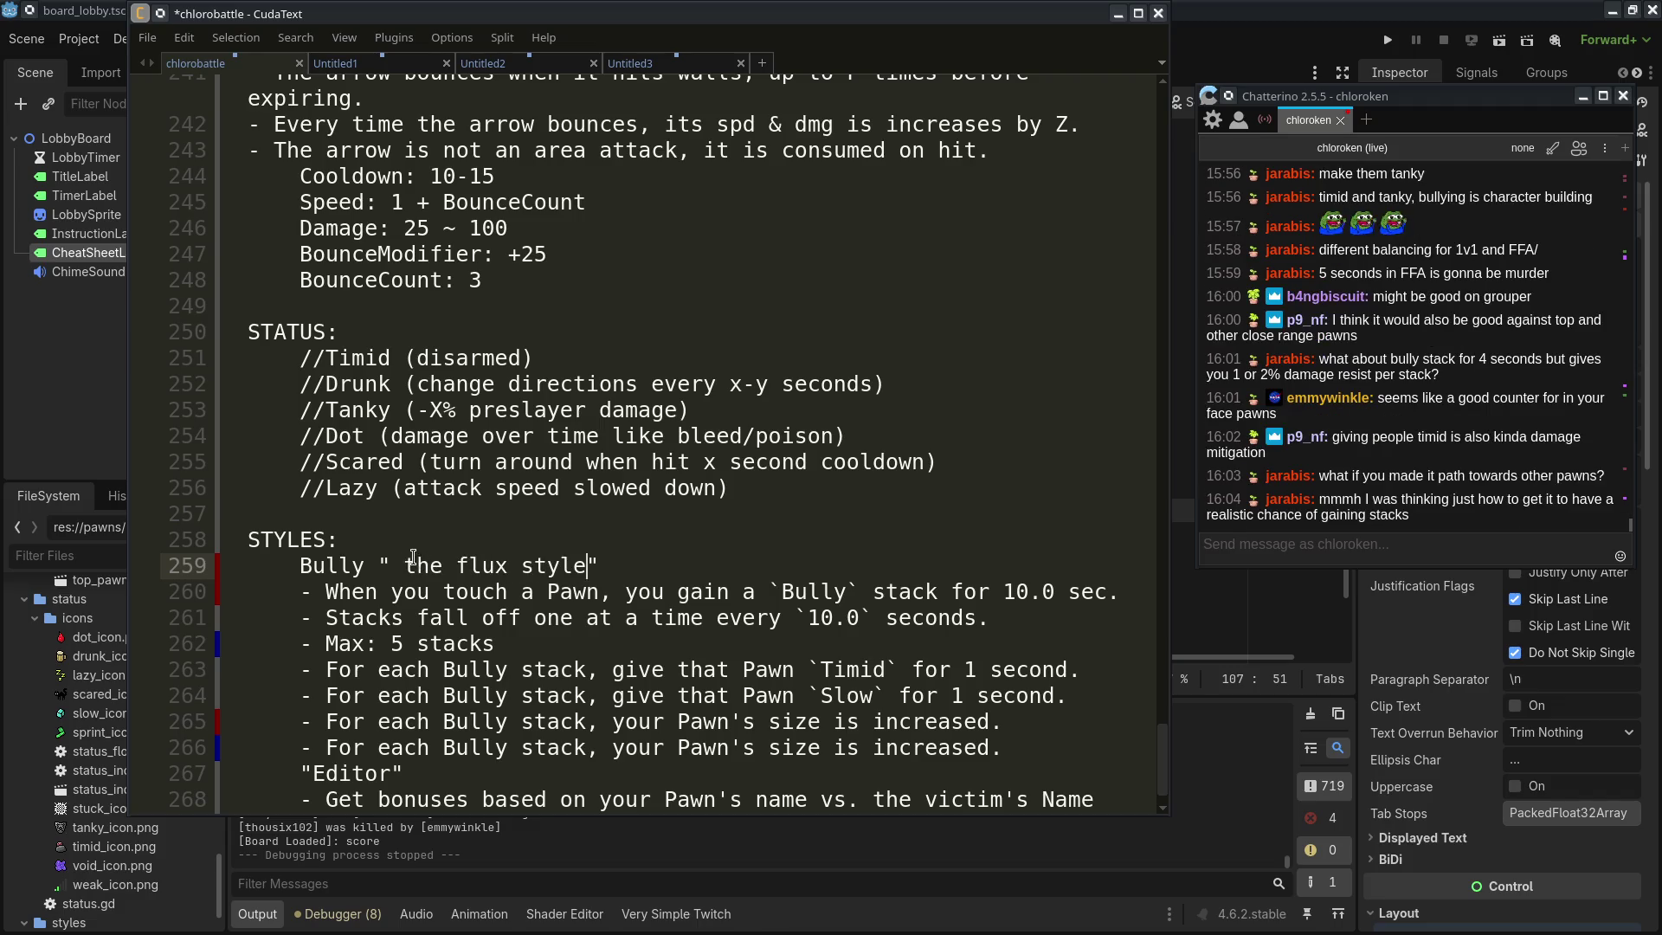
key("BackSpace")
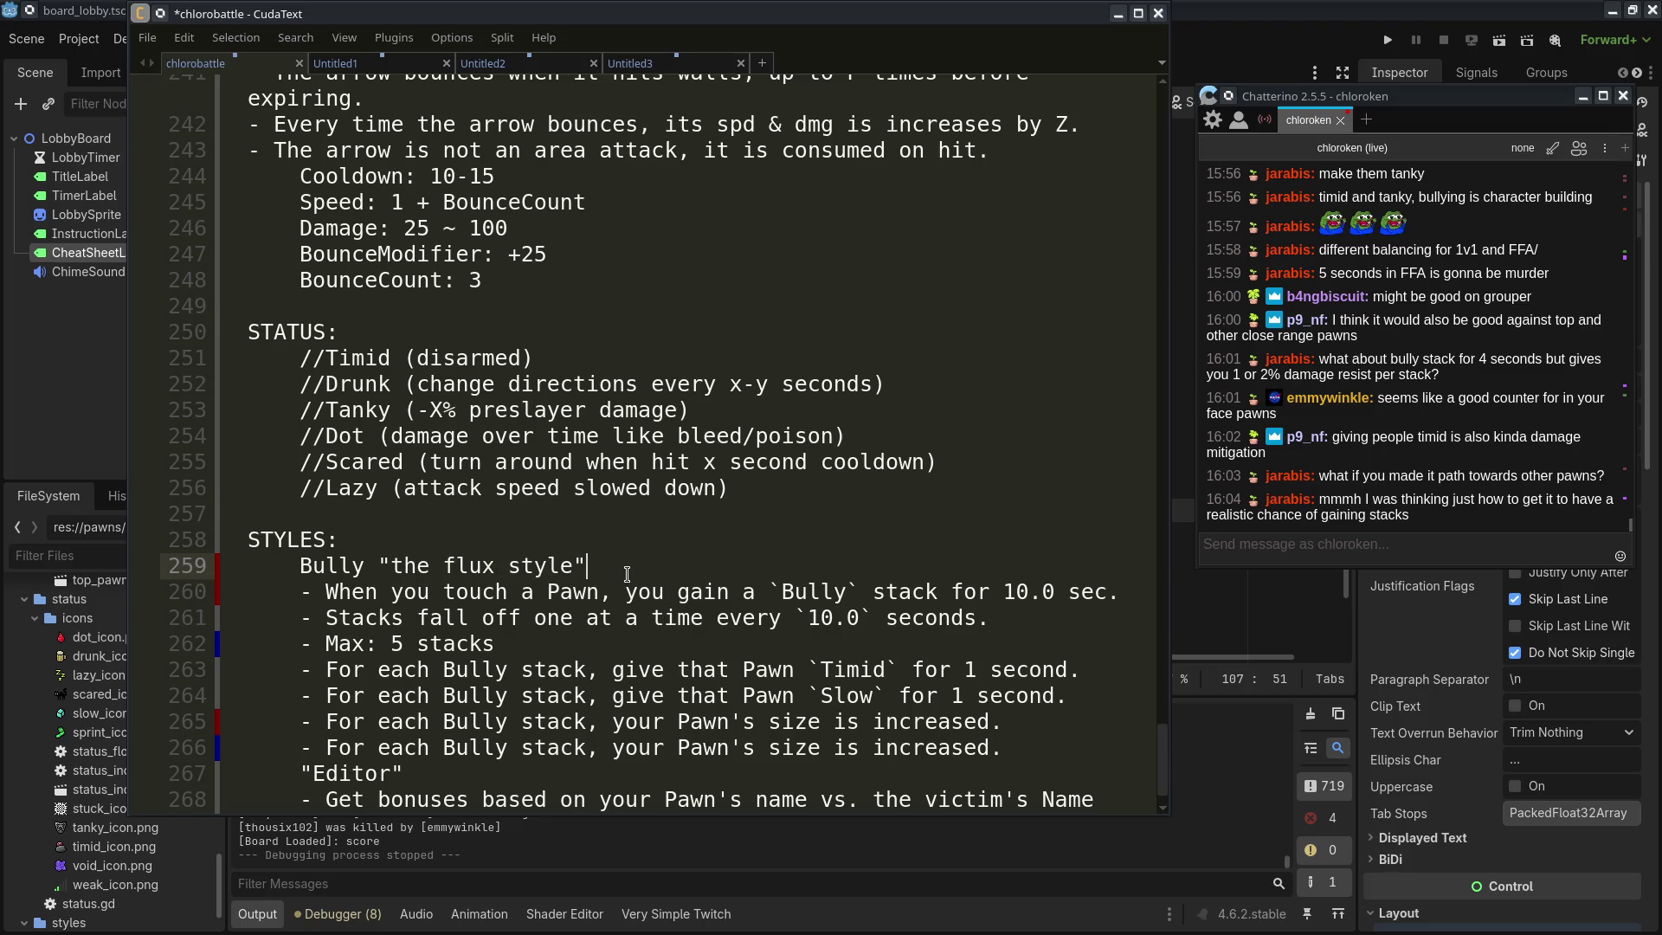
left_click(595, 570)
Change 'size' to 'speed' in the duplicated rule
left_click(1017, 751)
key("ctrl+Left")
key("ctrl+Left")
key("ctrl+Left")
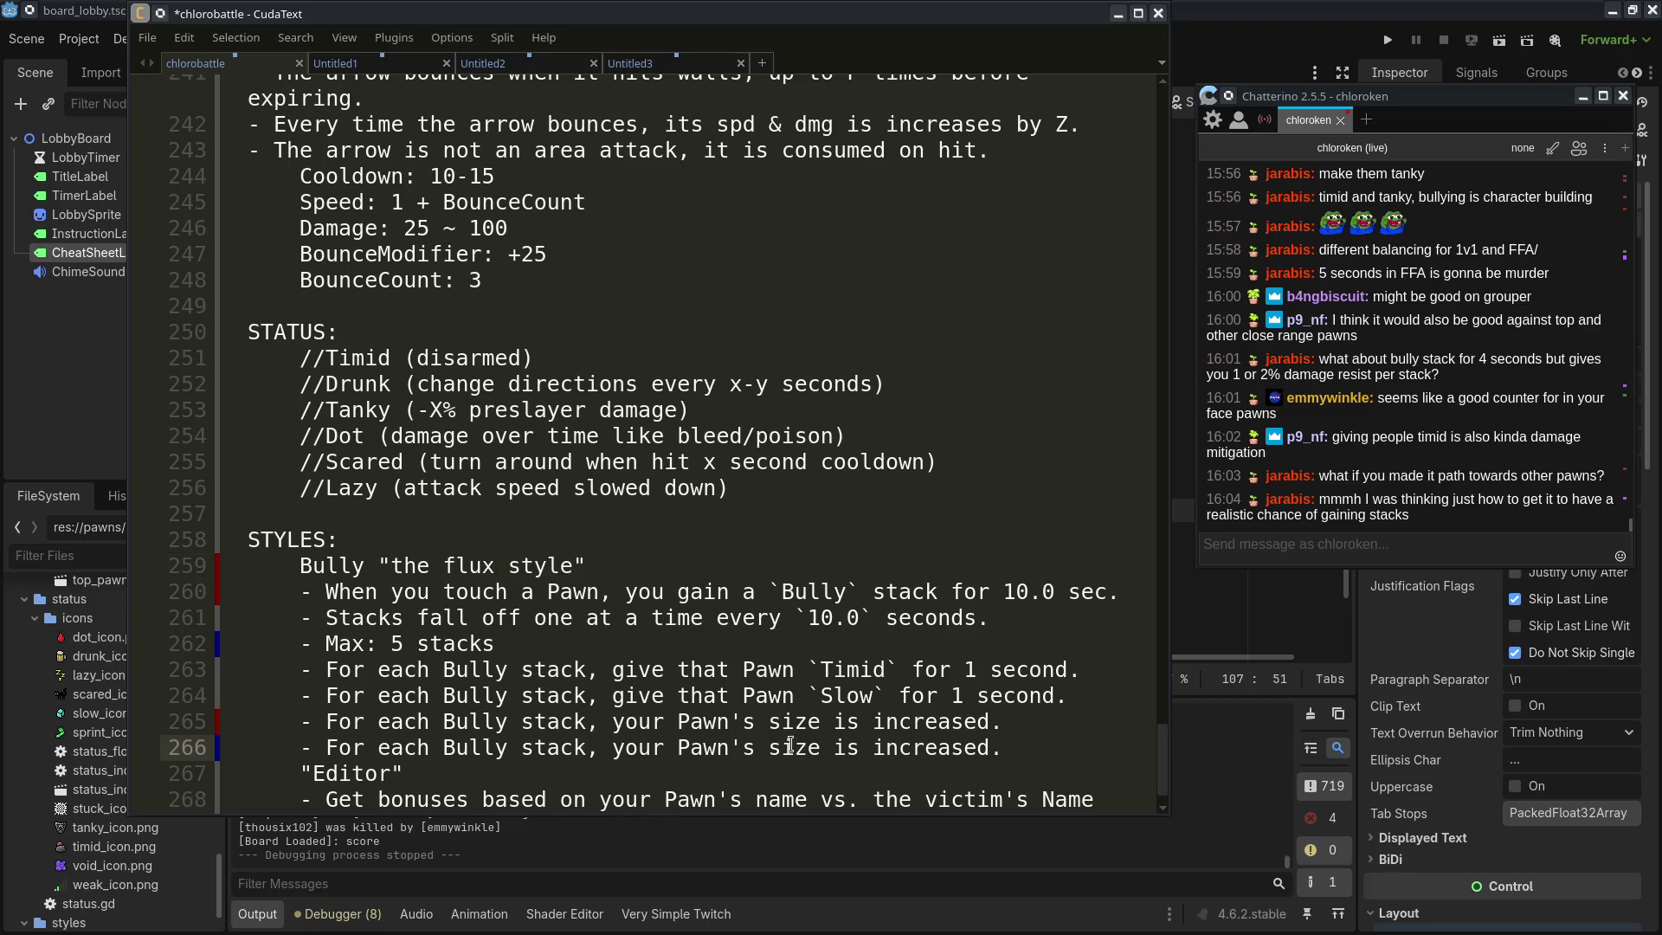
key("ctrl+shift+Right")
type("speed")
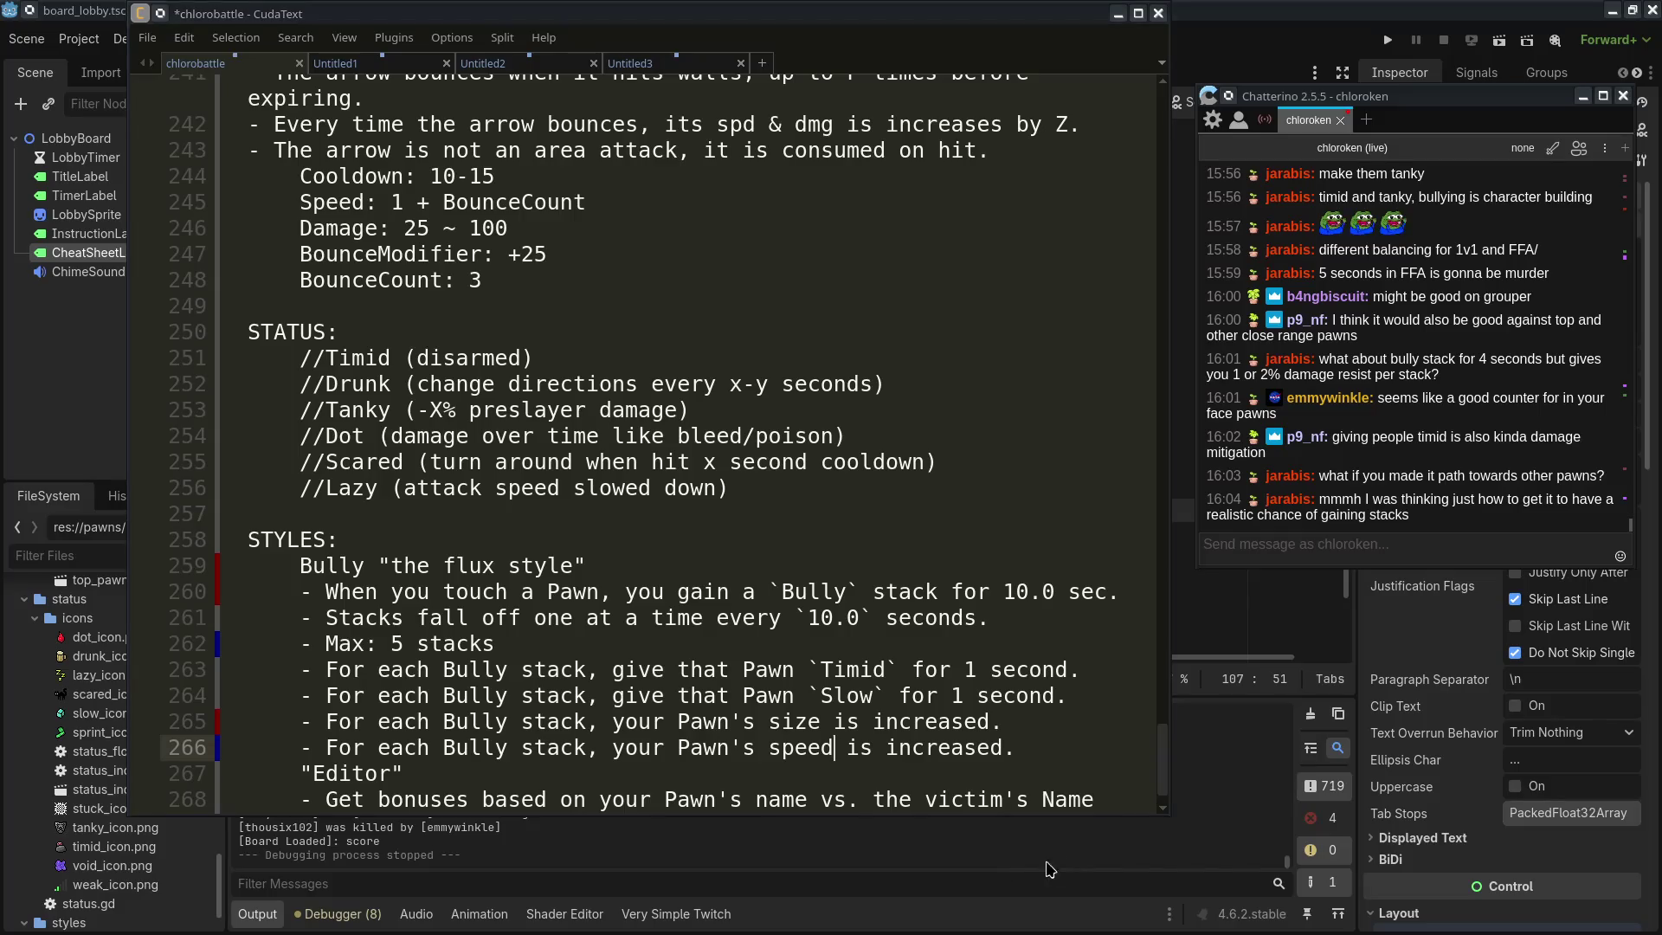
key("shift+Up")
key("shift+Up")
key("shift+Up")
left_click(1004, 723)
key("shift+Up")
key("shift+Up")
key("shift+Up")
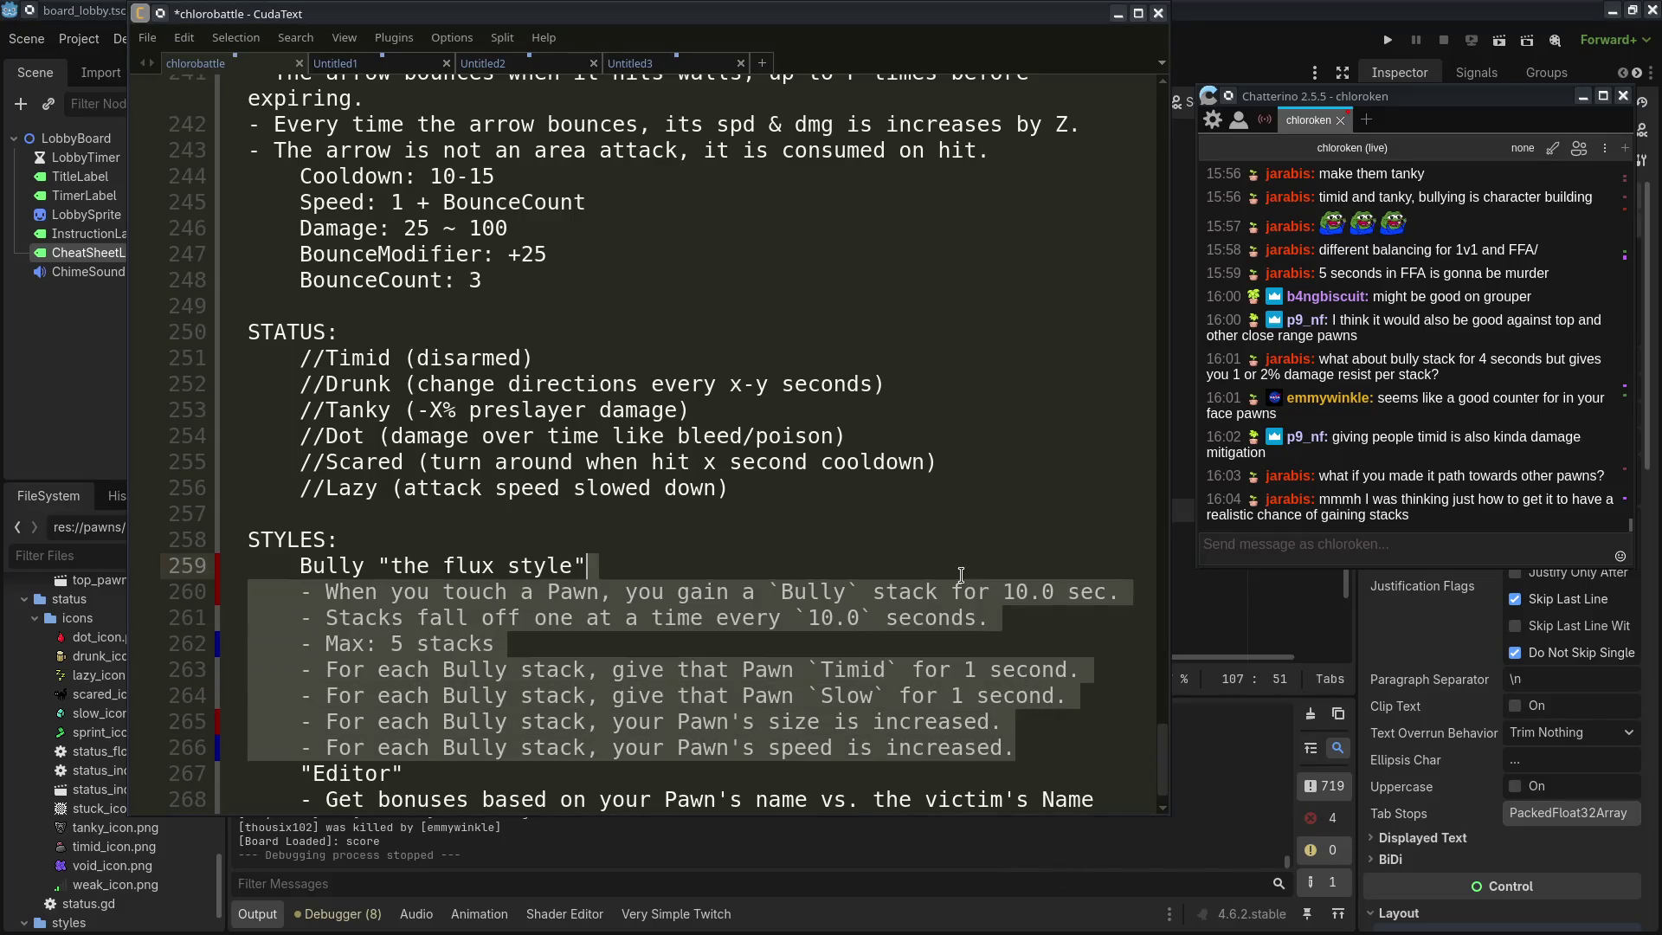
left_click(1020, 749)
key("shift+Up")
left_click(1034, 751)
key("shift+Up")
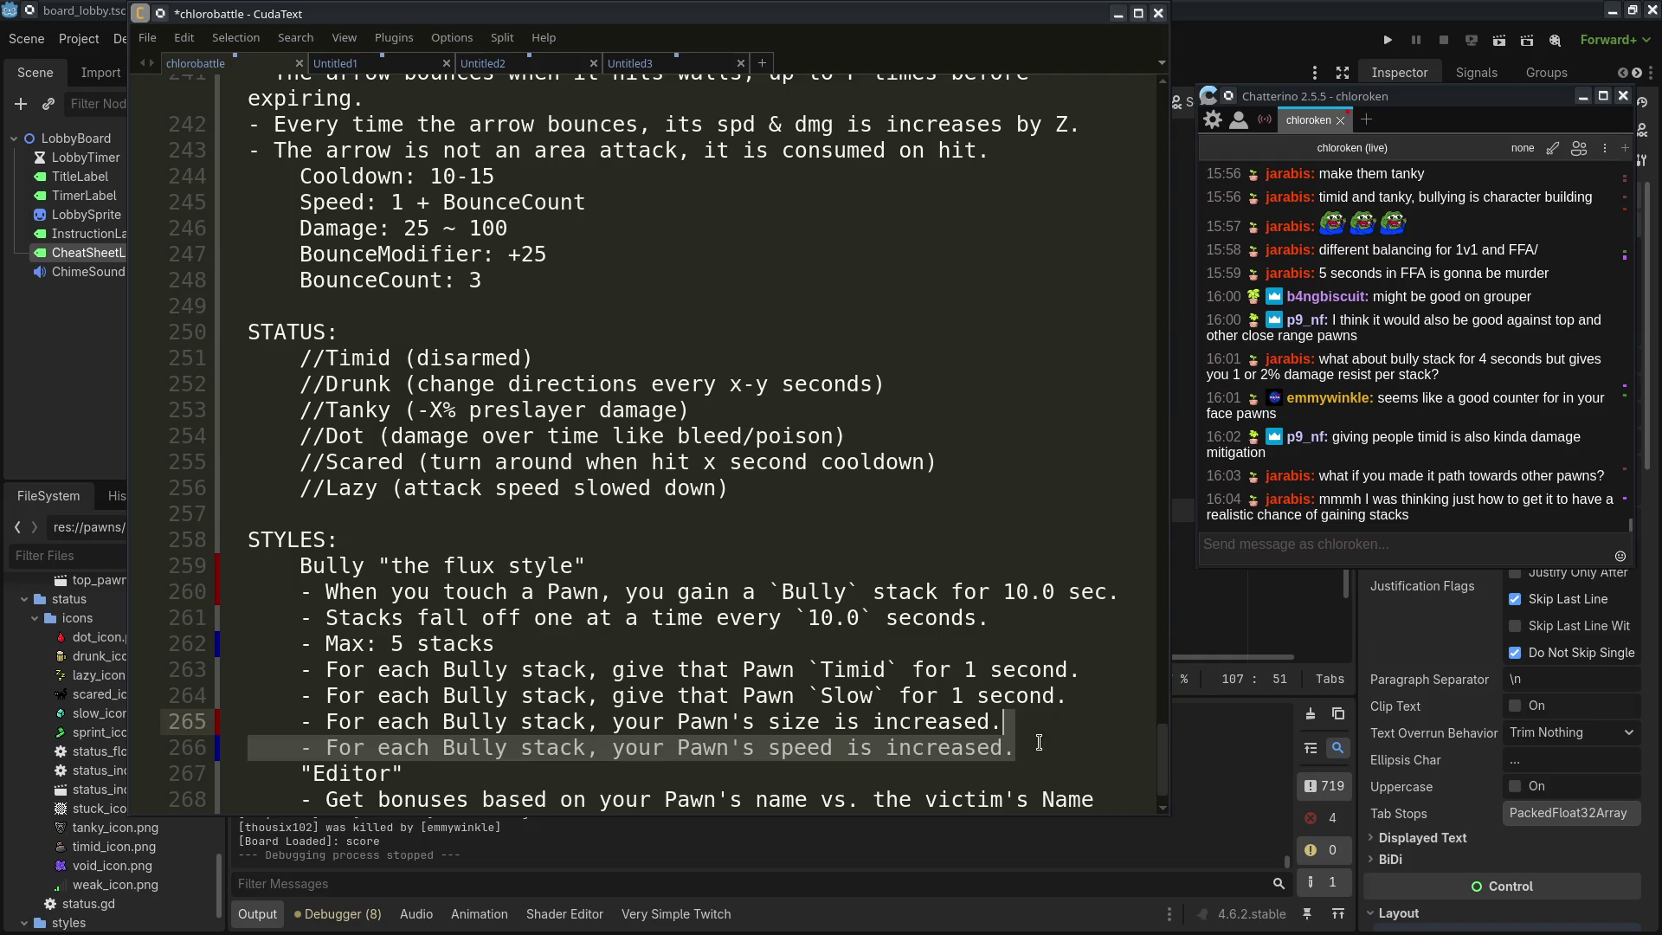
left_click(1034, 751)
key("shift+Up")
left_click(1035, 751)
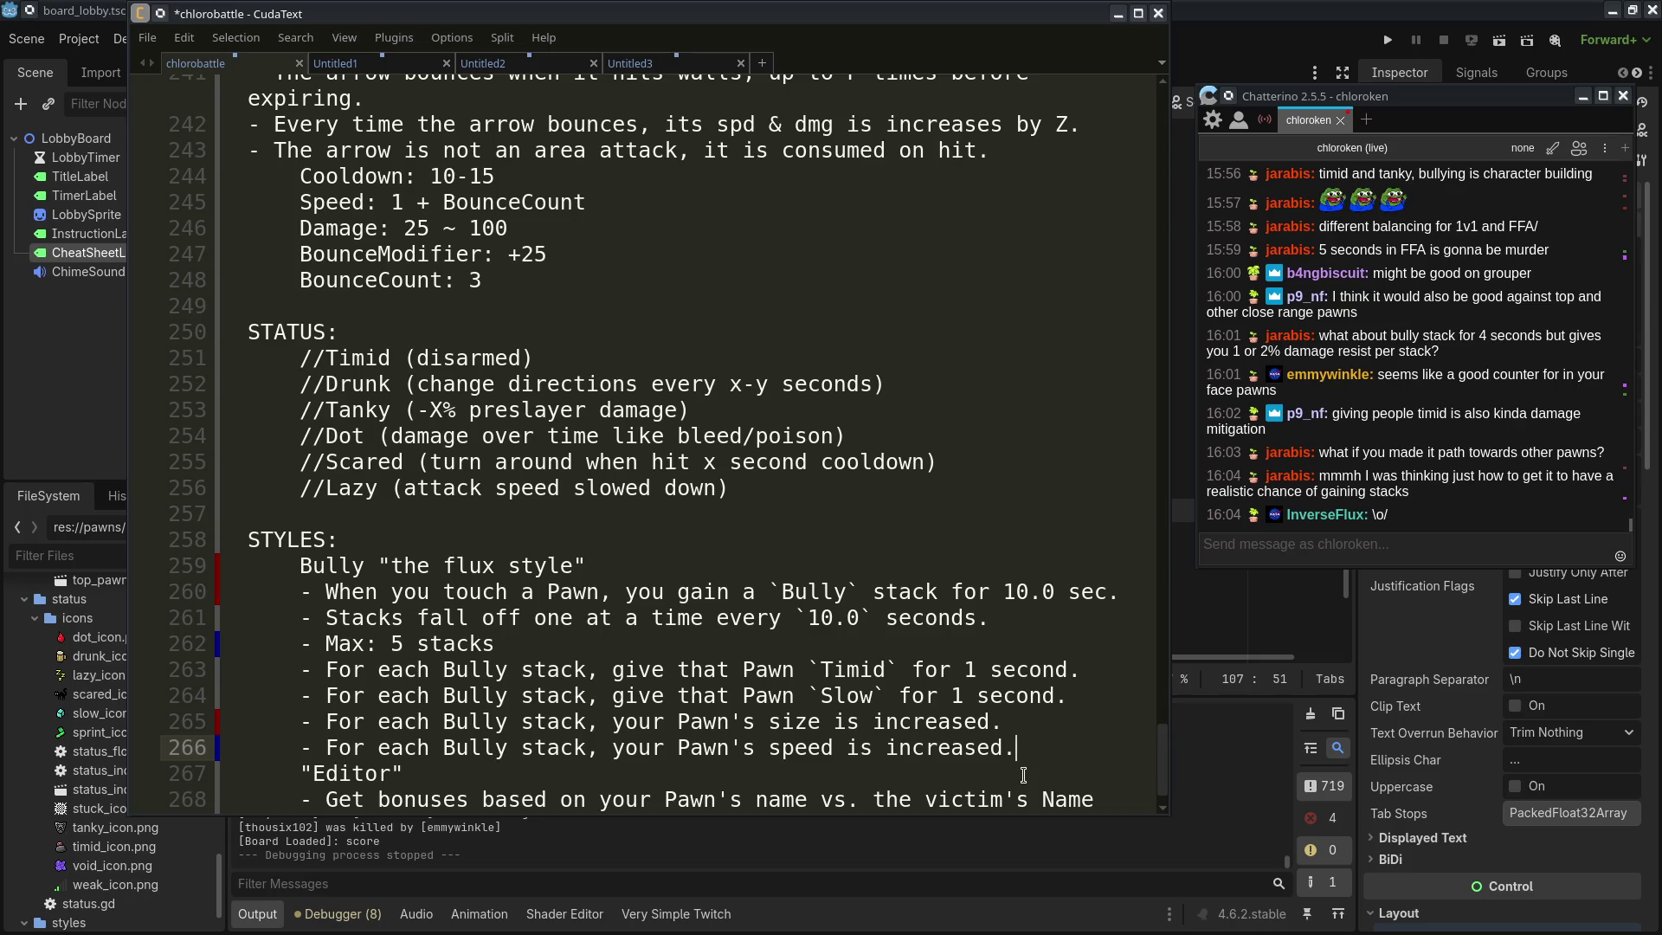
double_click(788, 749)
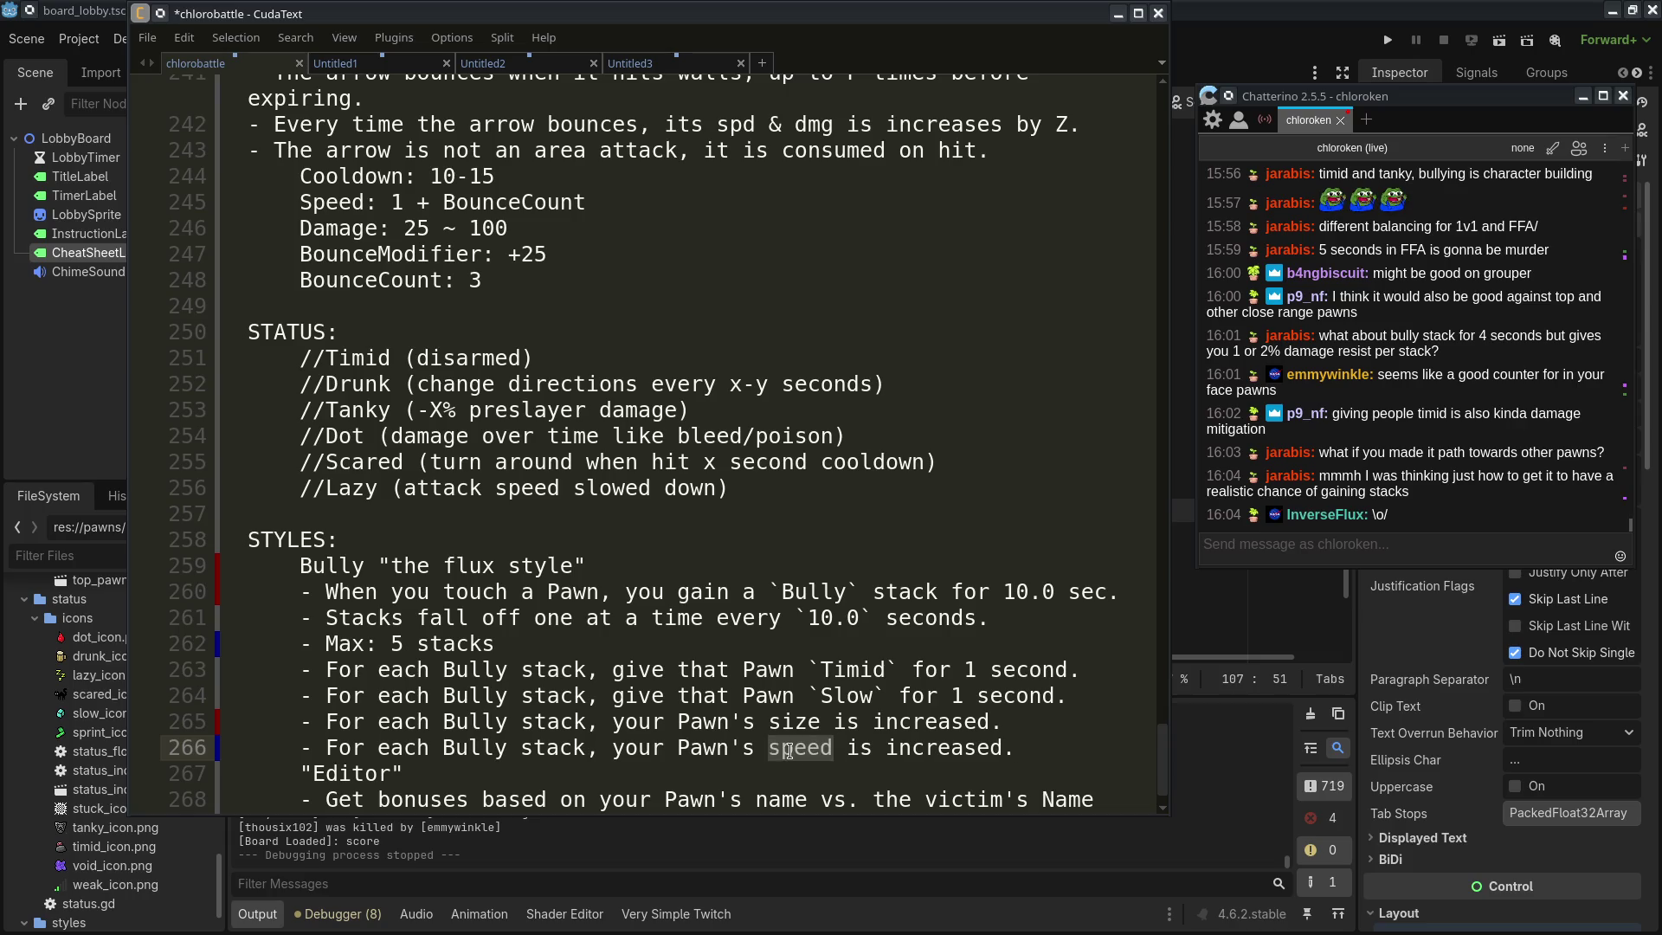
Replace 'speed is increased' on line 266 with 'gets `Sprint` for 1 second'
type("gets `")
type("Sprint`")
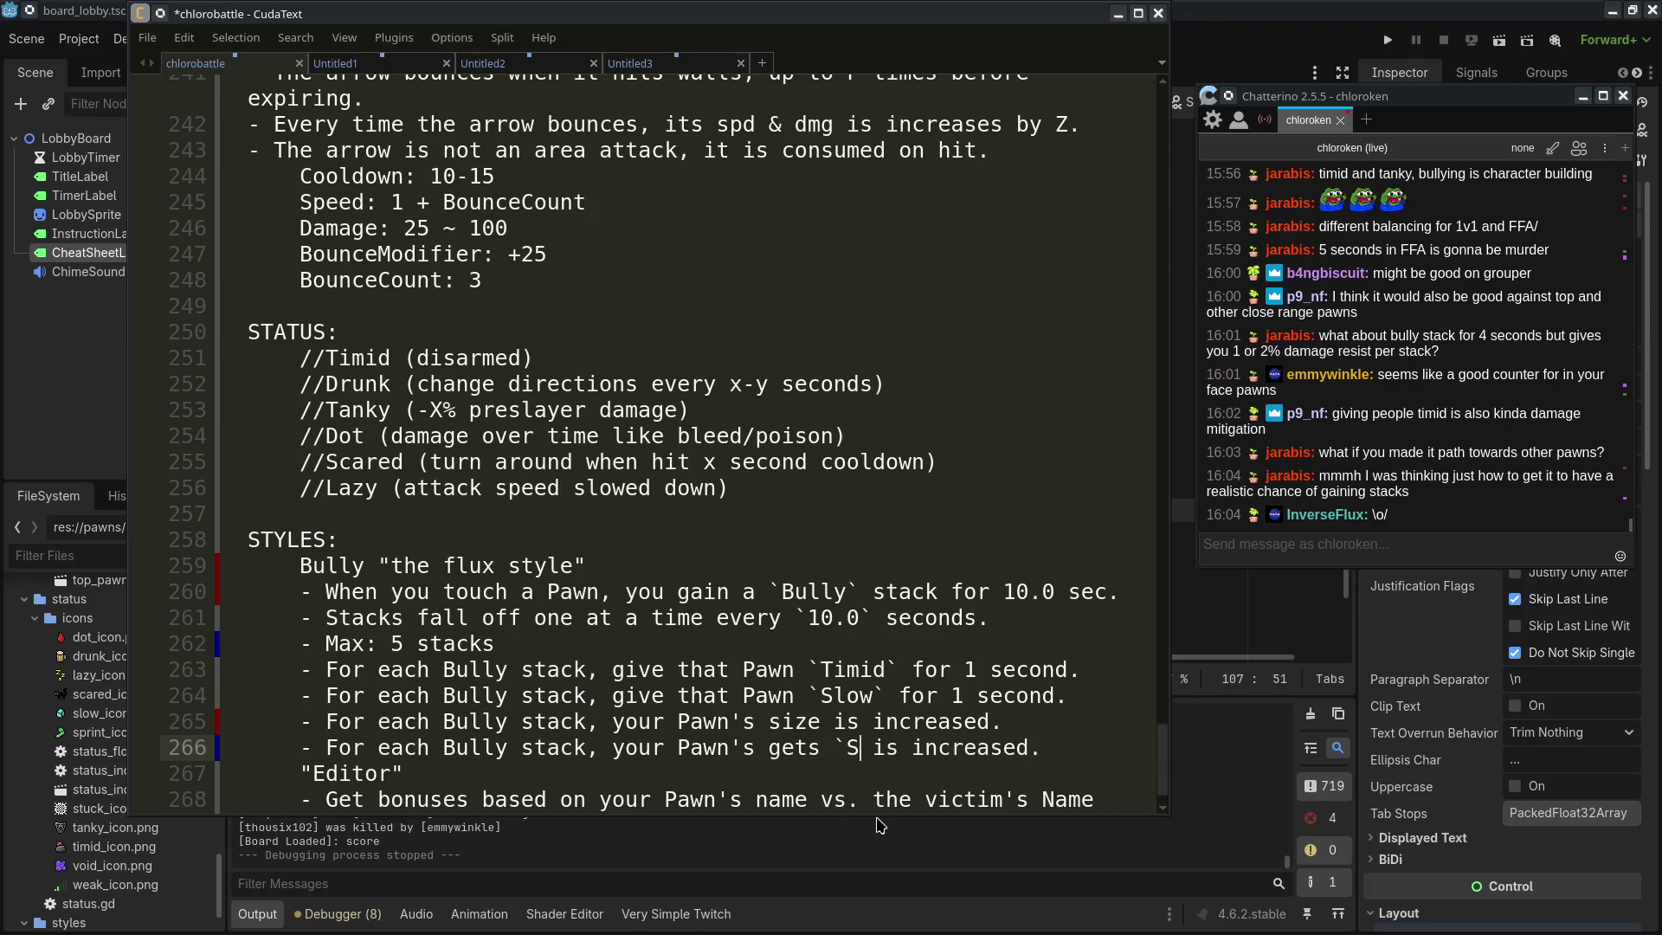
key("Delete")
key("Delete")
key("Delete")
type("for 1")
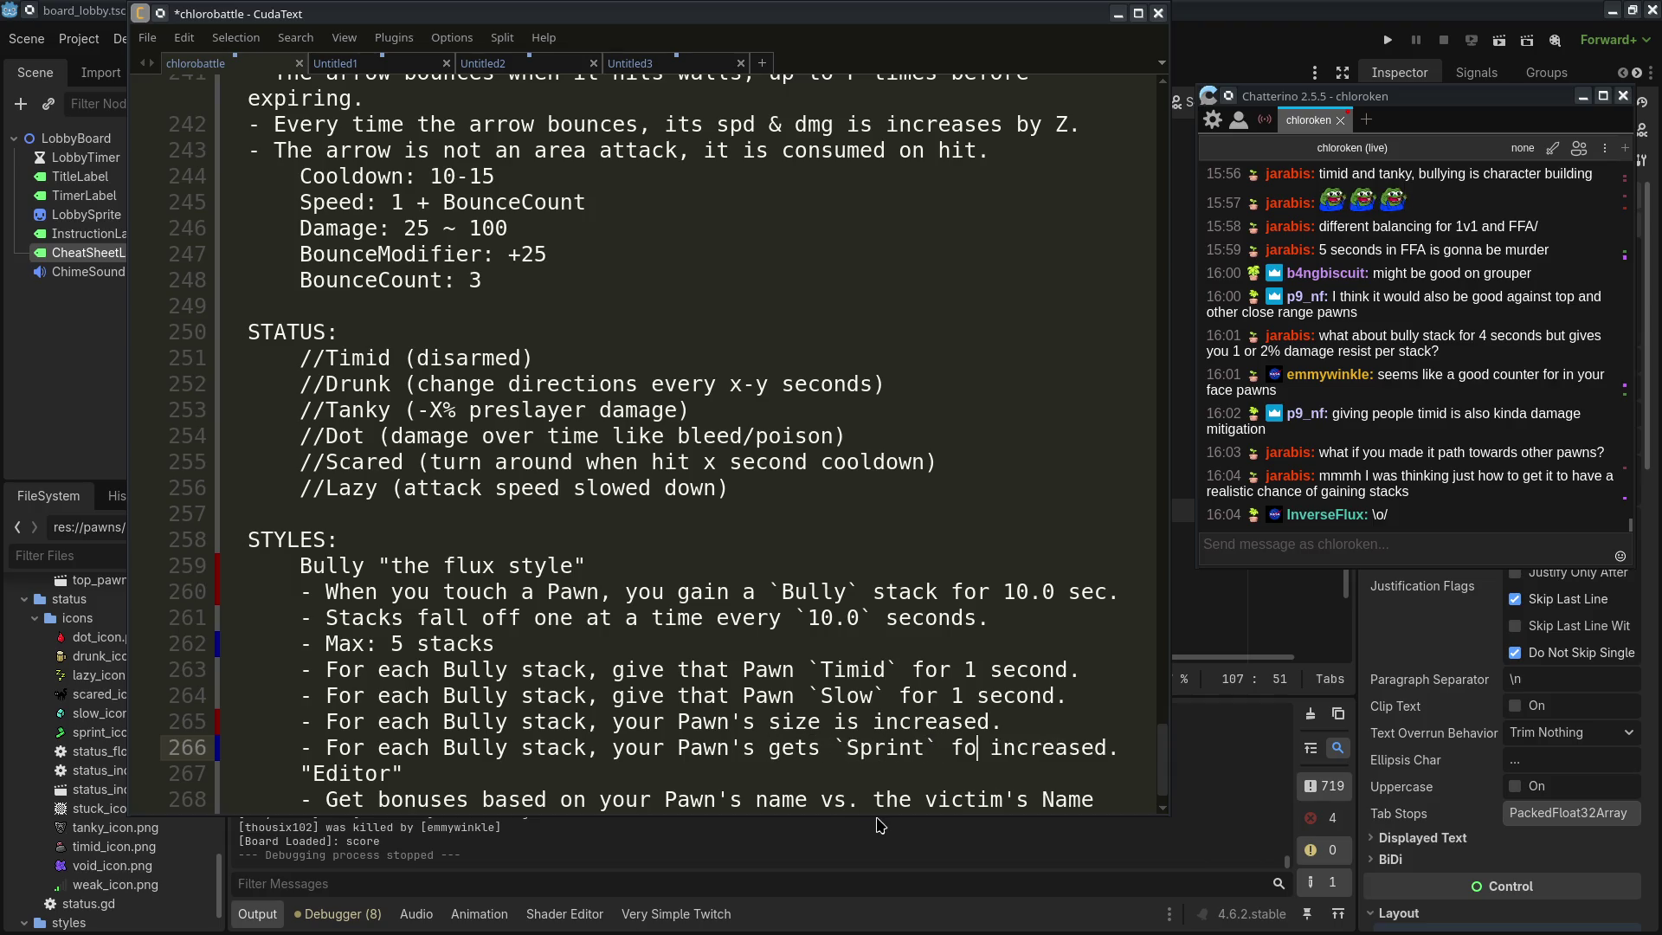
key("ctrl+Delete")
type("second")
left_click_drag(857, 771, 910, 565)
left_click(961, 772)
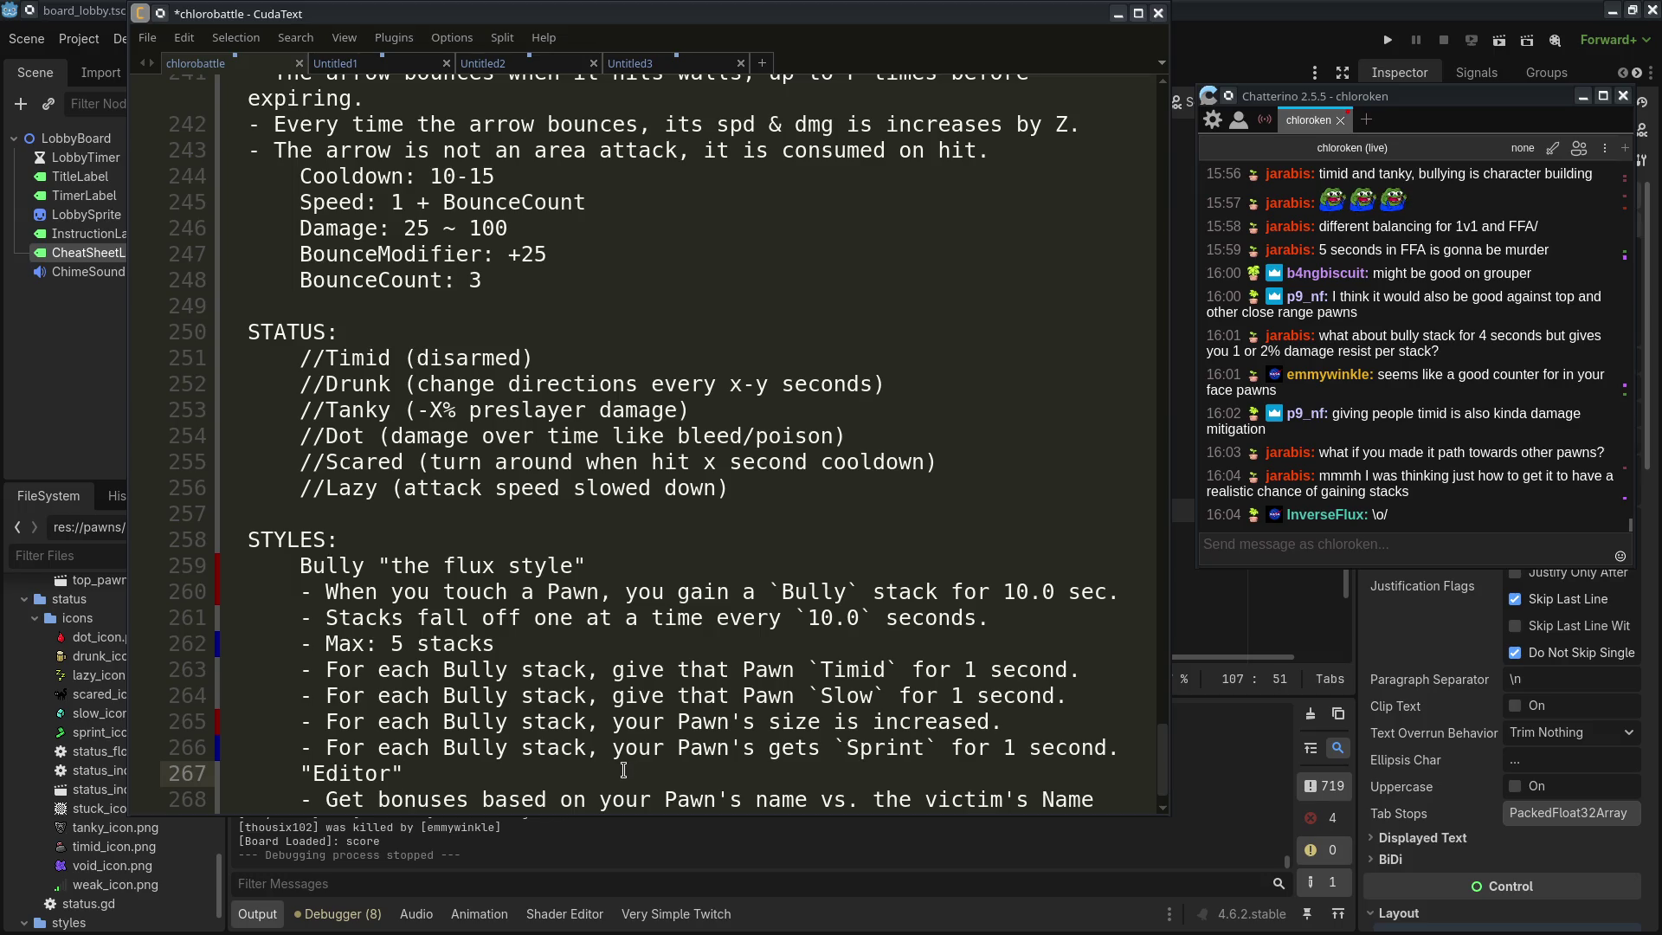
key("shift+Up")
key("shift+Up")
key("shift+Up")
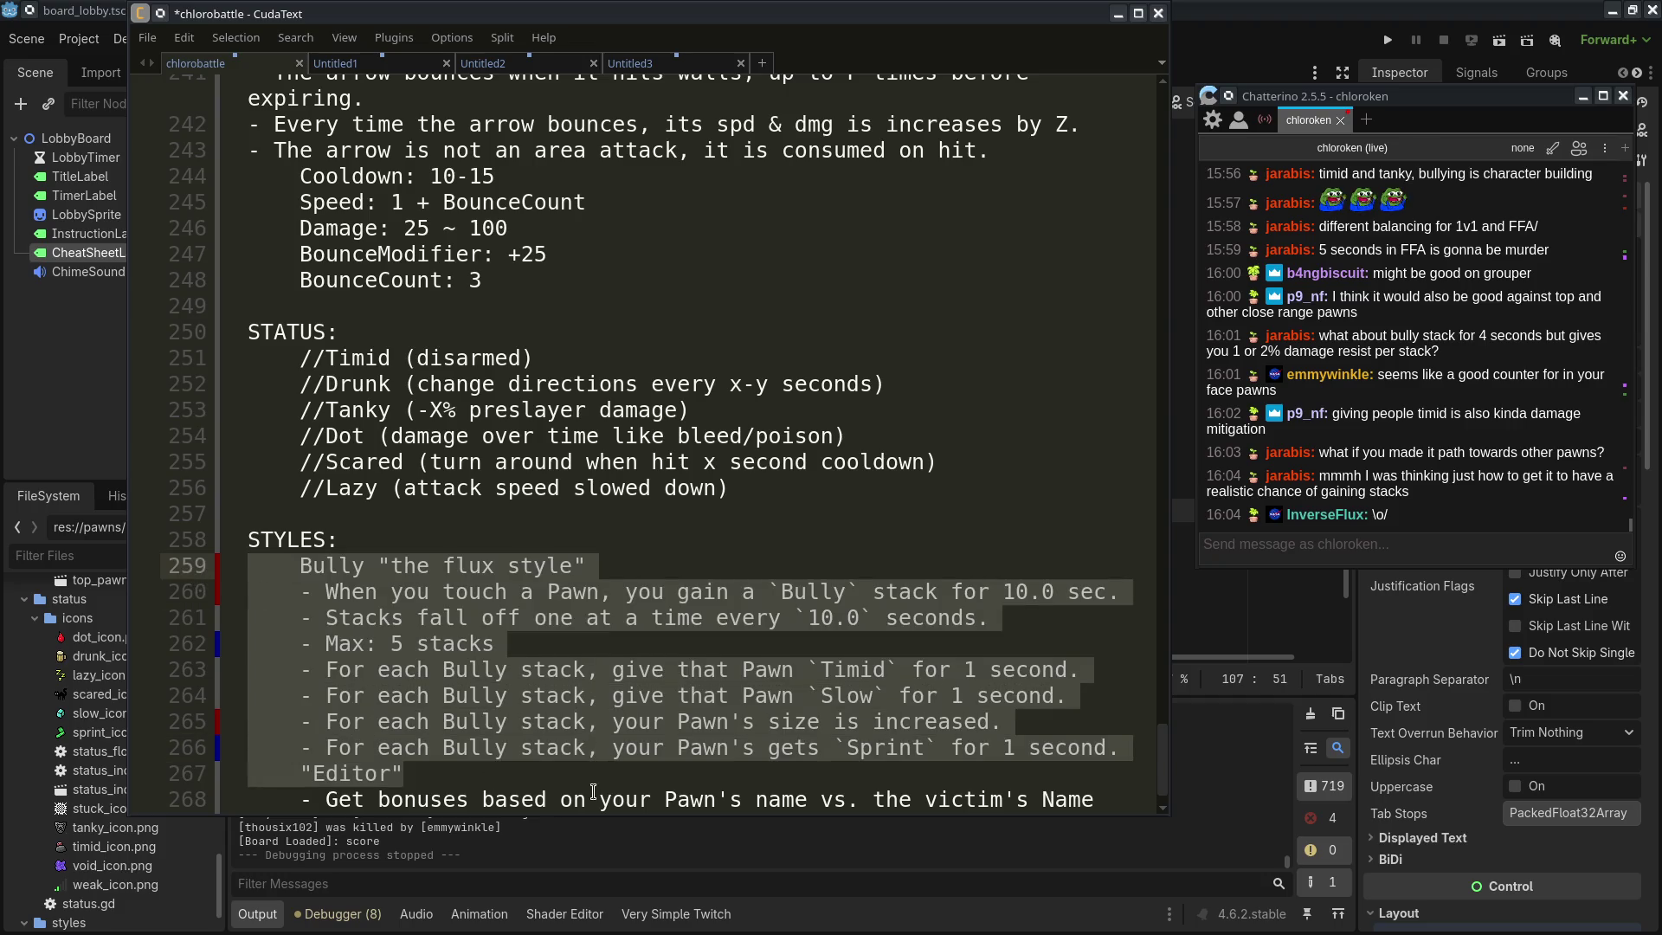
Change the `Slow` rule's duration from 1 second to 2 seconds
scroll(587, 771, "down", 1)
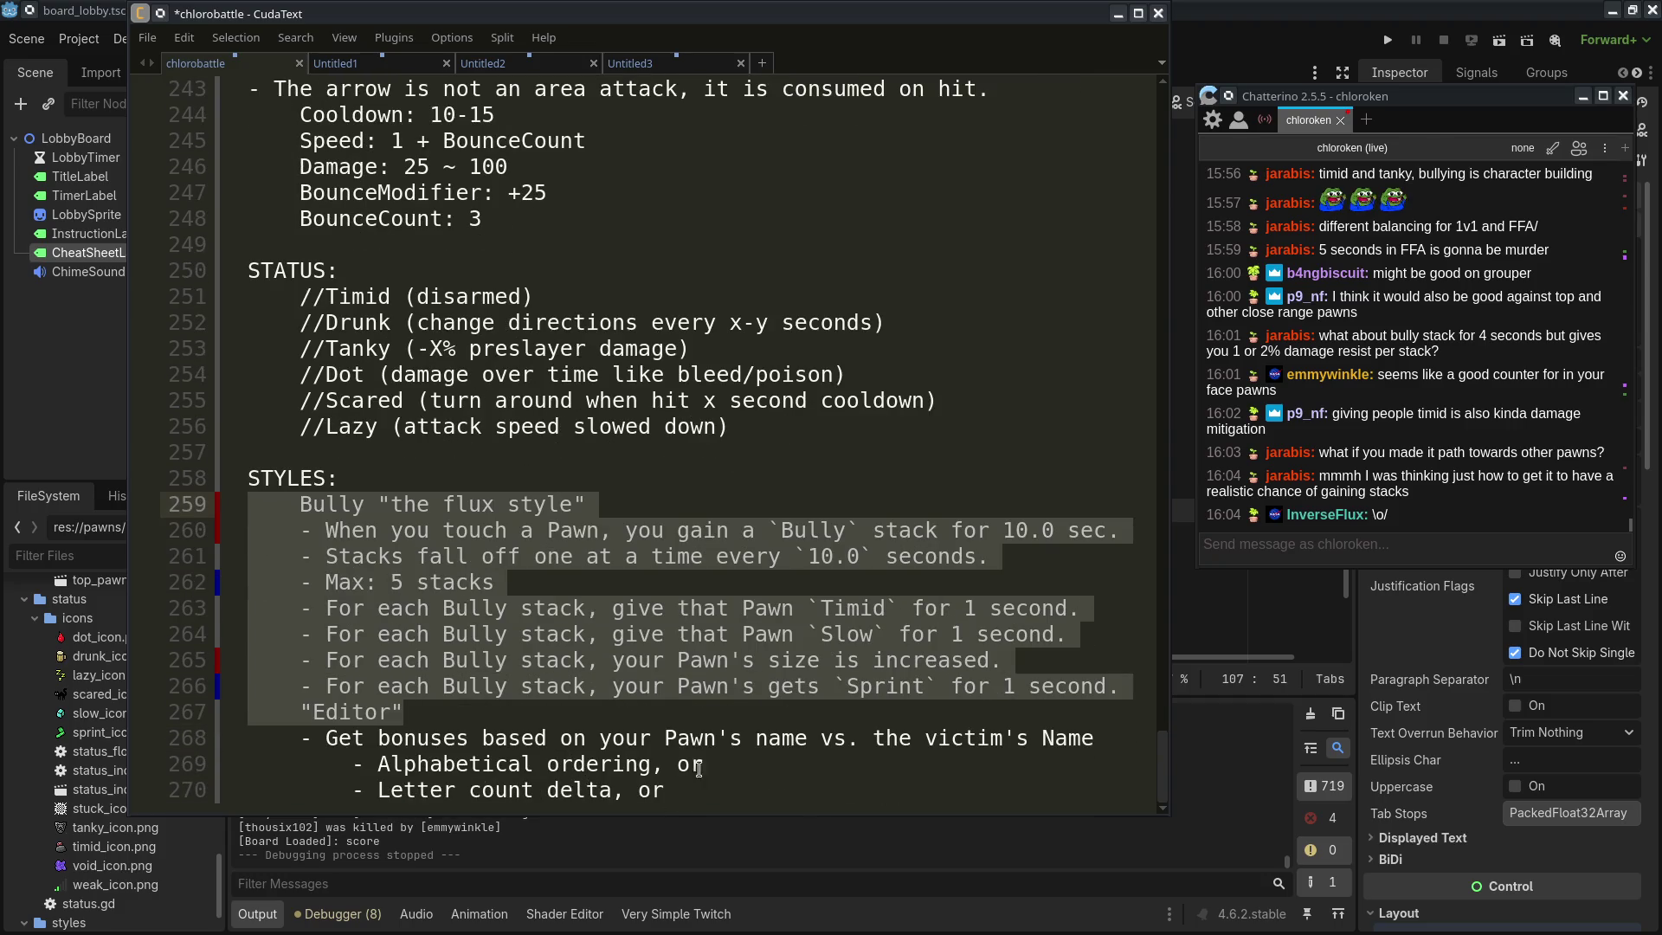
left_click(489, 713)
key("shift+Up")
key("shift+Up")
key("shift+Up")
left_click(863, 680)
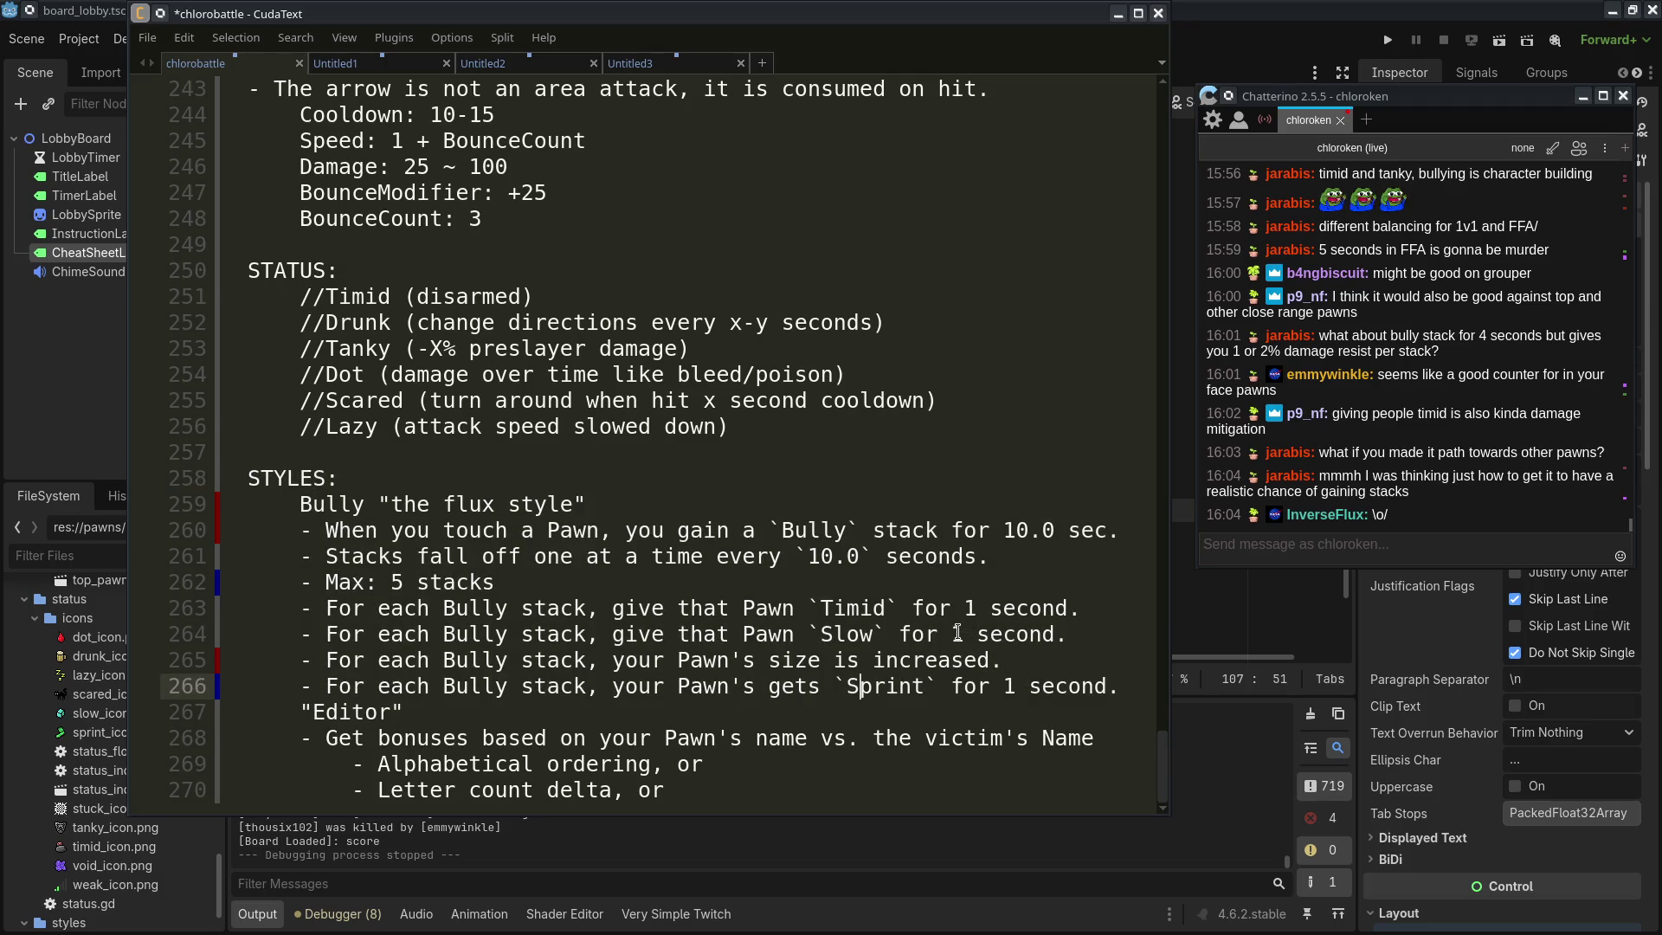
left_click(963, 634)
double_click(962, 633)
type("2")
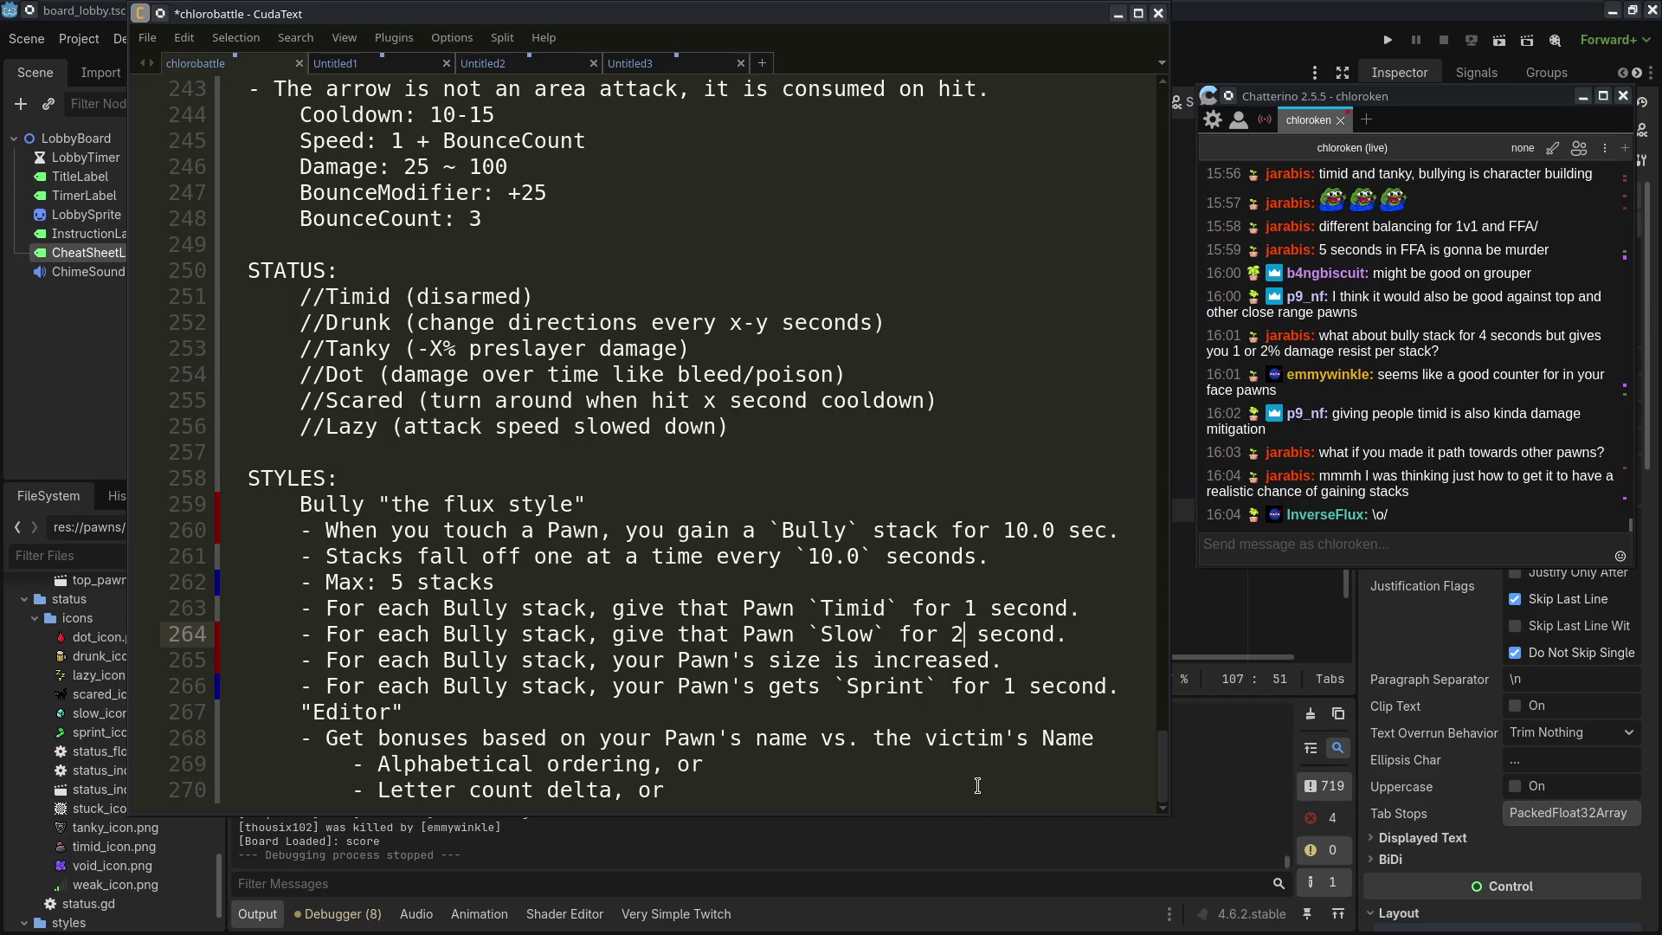
left_click(978, 789)
left_click(1050, 634)
type("s")
Change the `Sprint` rule's duration from 1 second to 2 seconds
left_click(1016, 790)
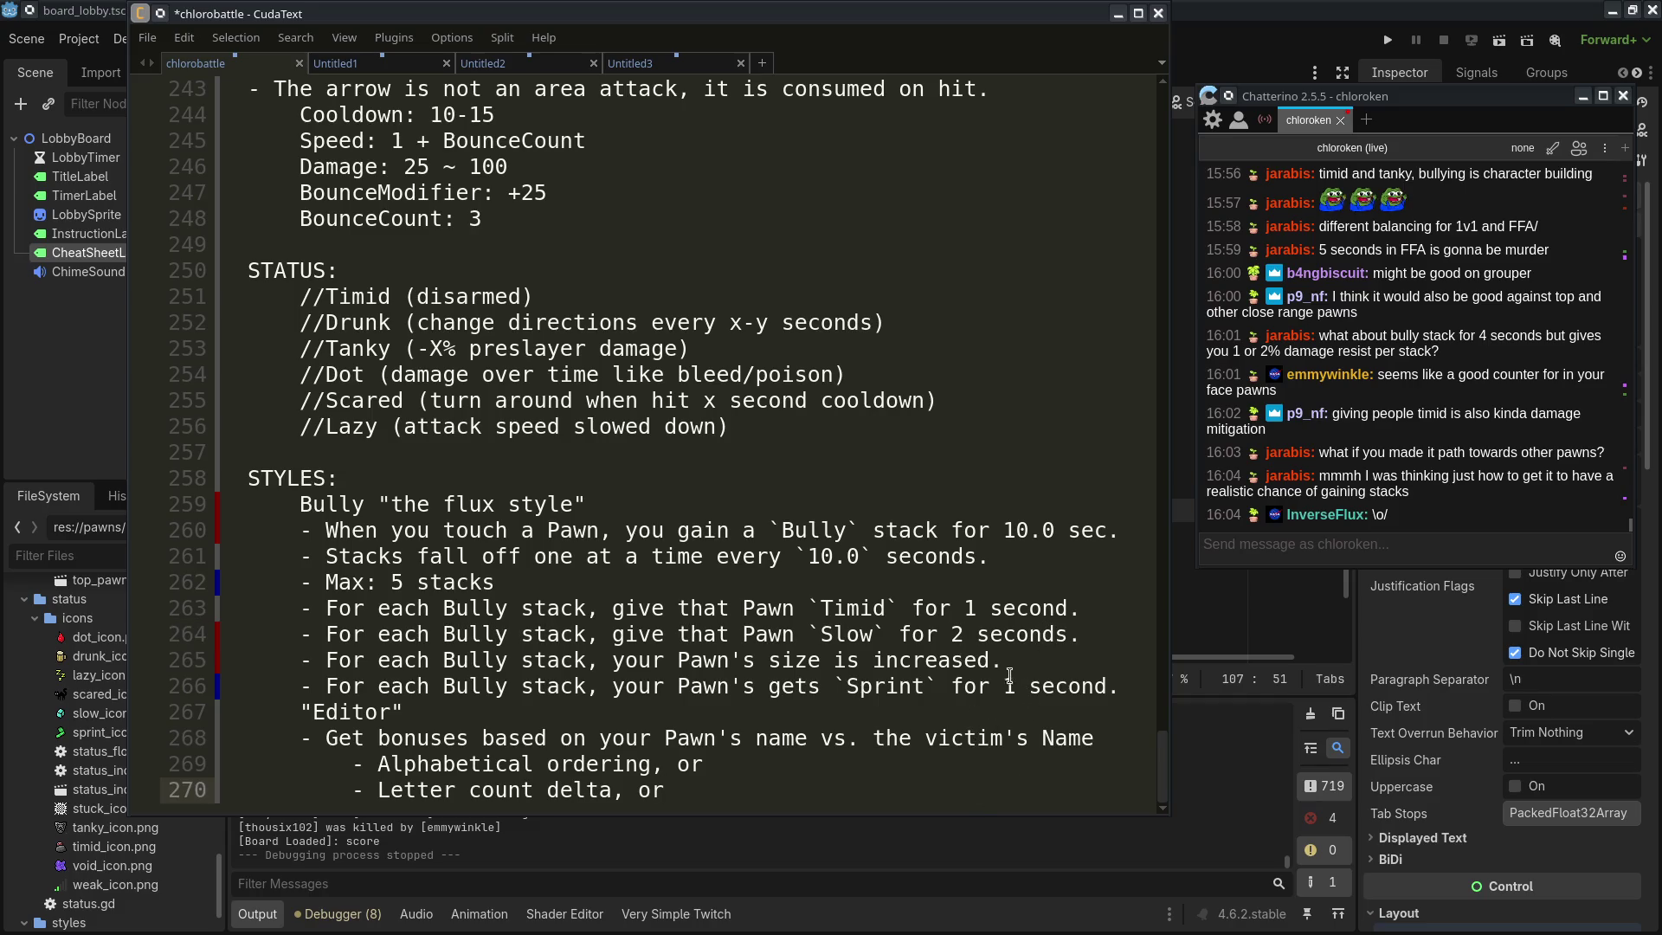
double_click(1009, 685)
type("2")
left_click(1108, 686)
type("s")
left_click(1073, 789)
left_click_drag(495, 685, 248, 633)
mouse_move(1135, 686)
left_mouse_down()
mouse_move(1036, 685)
mouse_move(248, 478)
left_mouse_up()
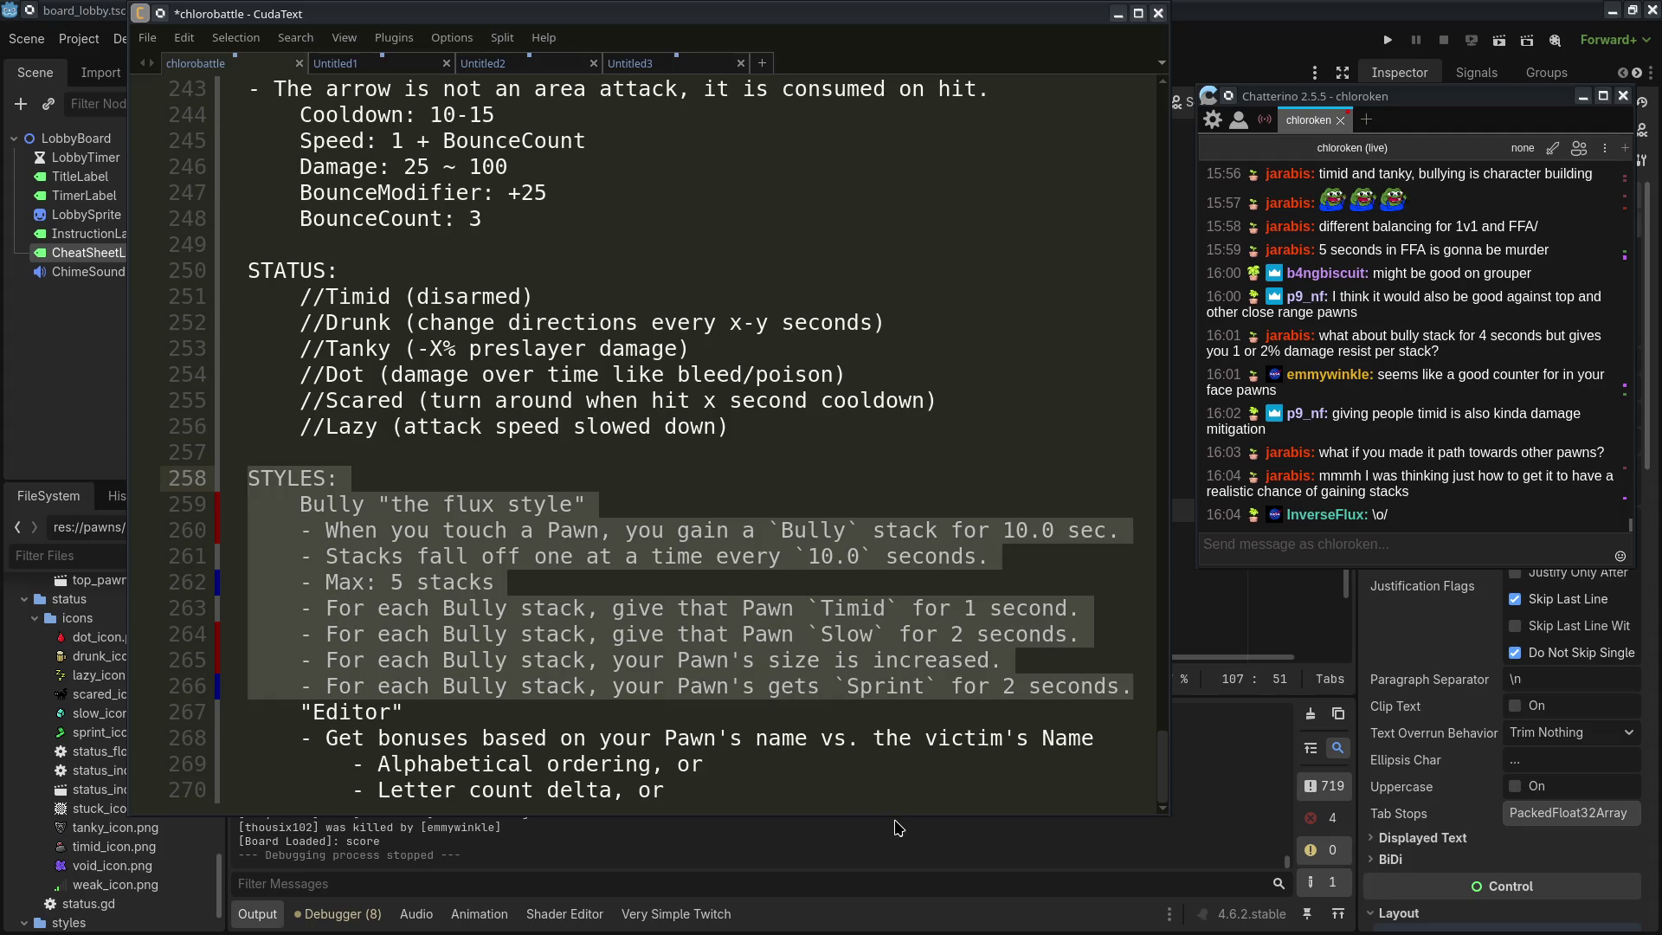
left_click(1360, 554)
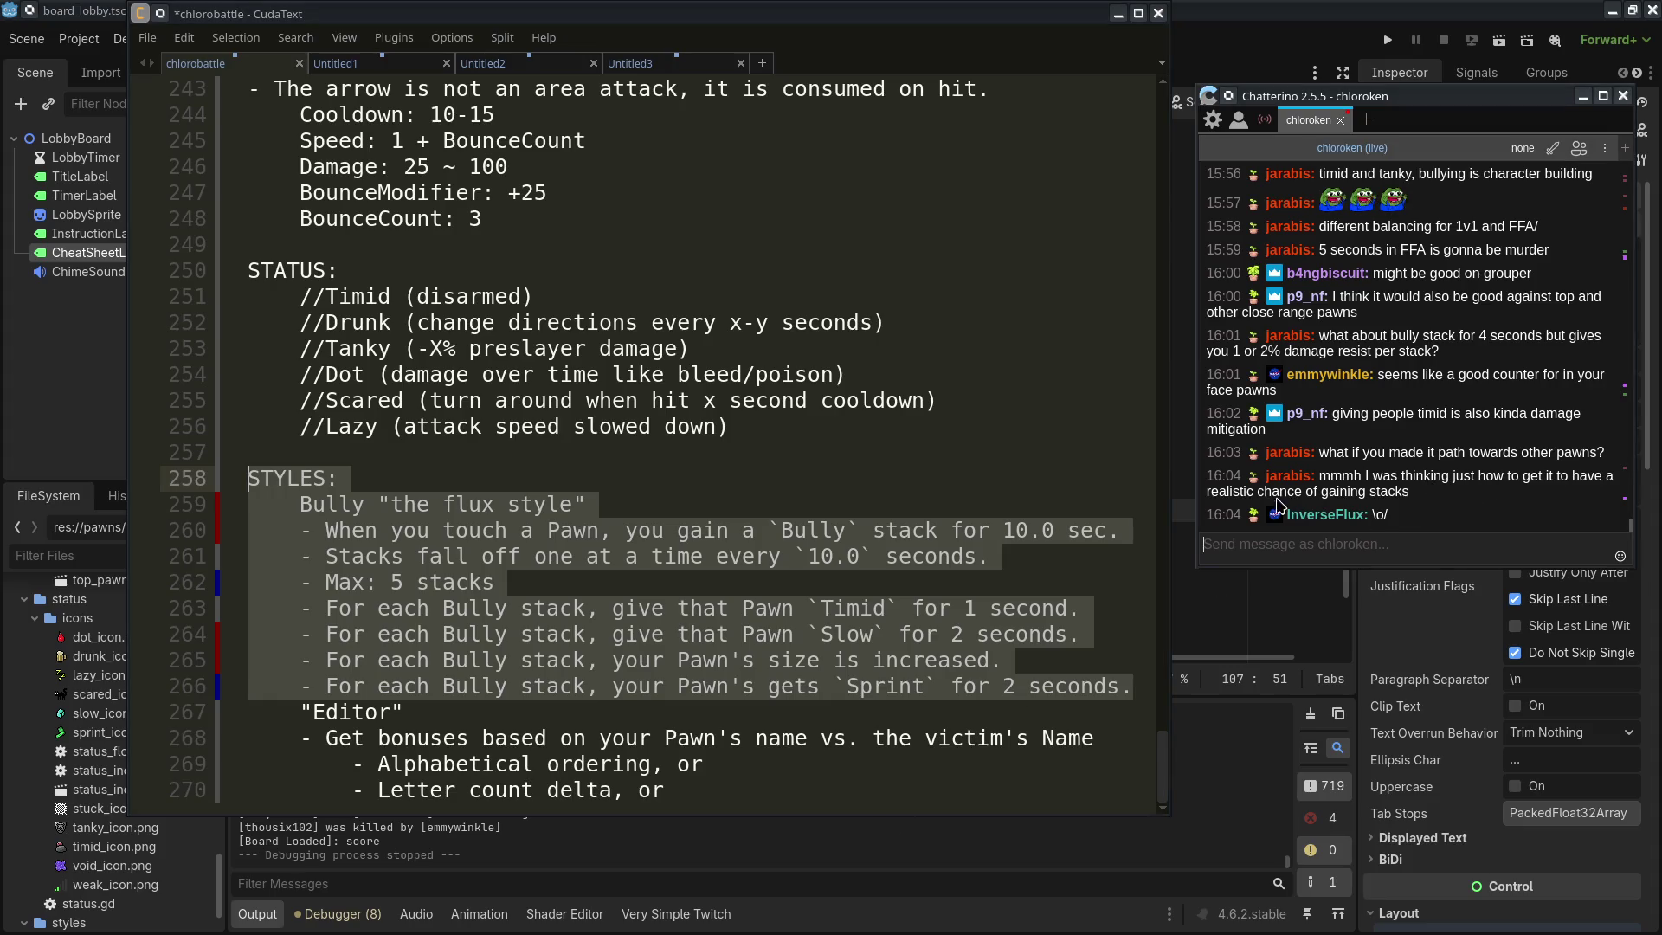
left_click(748, 580)
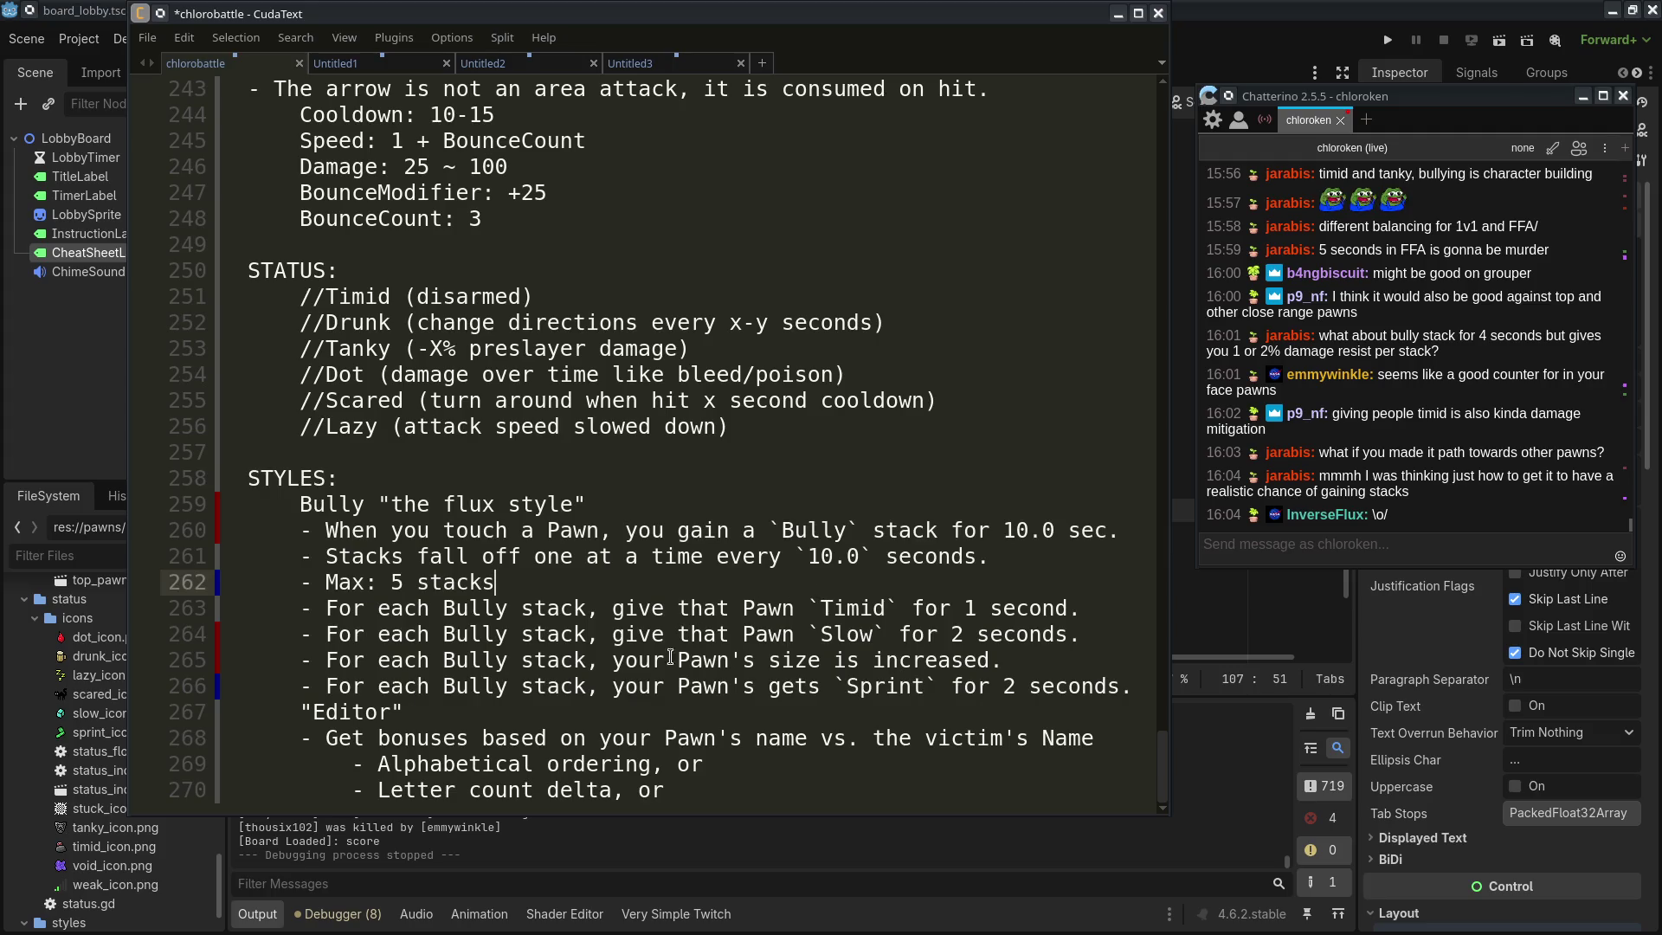
left_click_drag(669, 658, 1095, 686)
left_click(1095, 686)
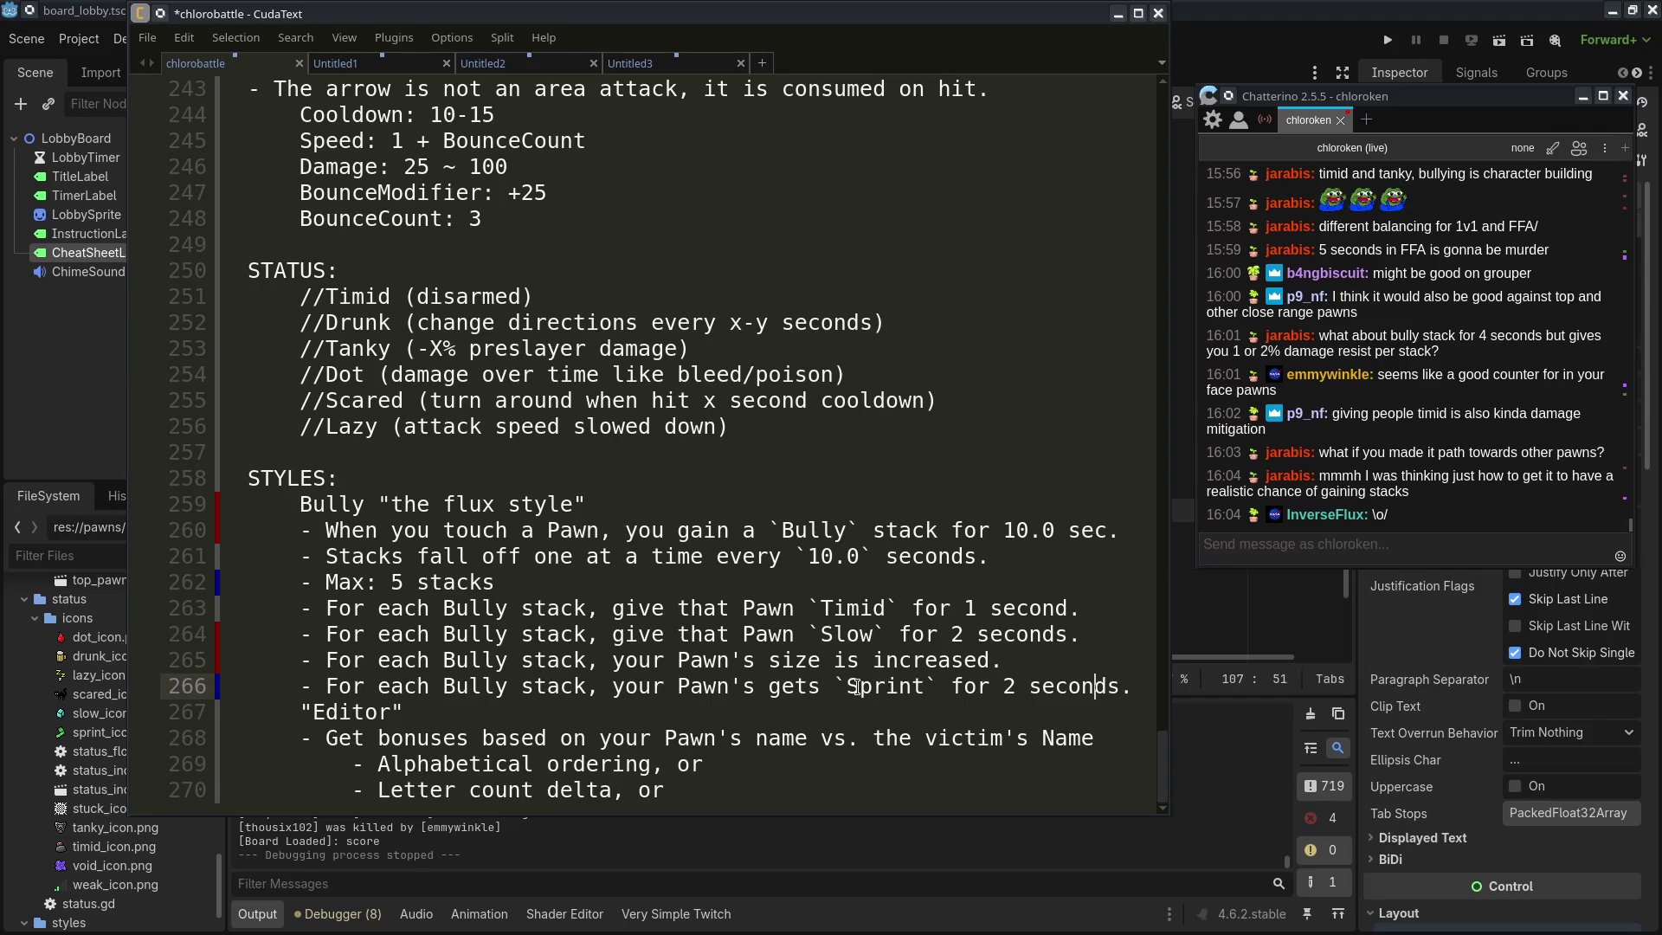
mouse_move(857, 686)
left_mouse_down()
mouse_move(1030, 686)
mouse_move(753, 661)
left_mouse_up()
left_click_drag(251, 660, 1082, 687)
left_click(1075, 693)
left_click_drag(251, 661, 1004, 686)
left_click(1000, 692)
left_click_drag(251, 609, 1004, 636)
left_click(1056, 634)
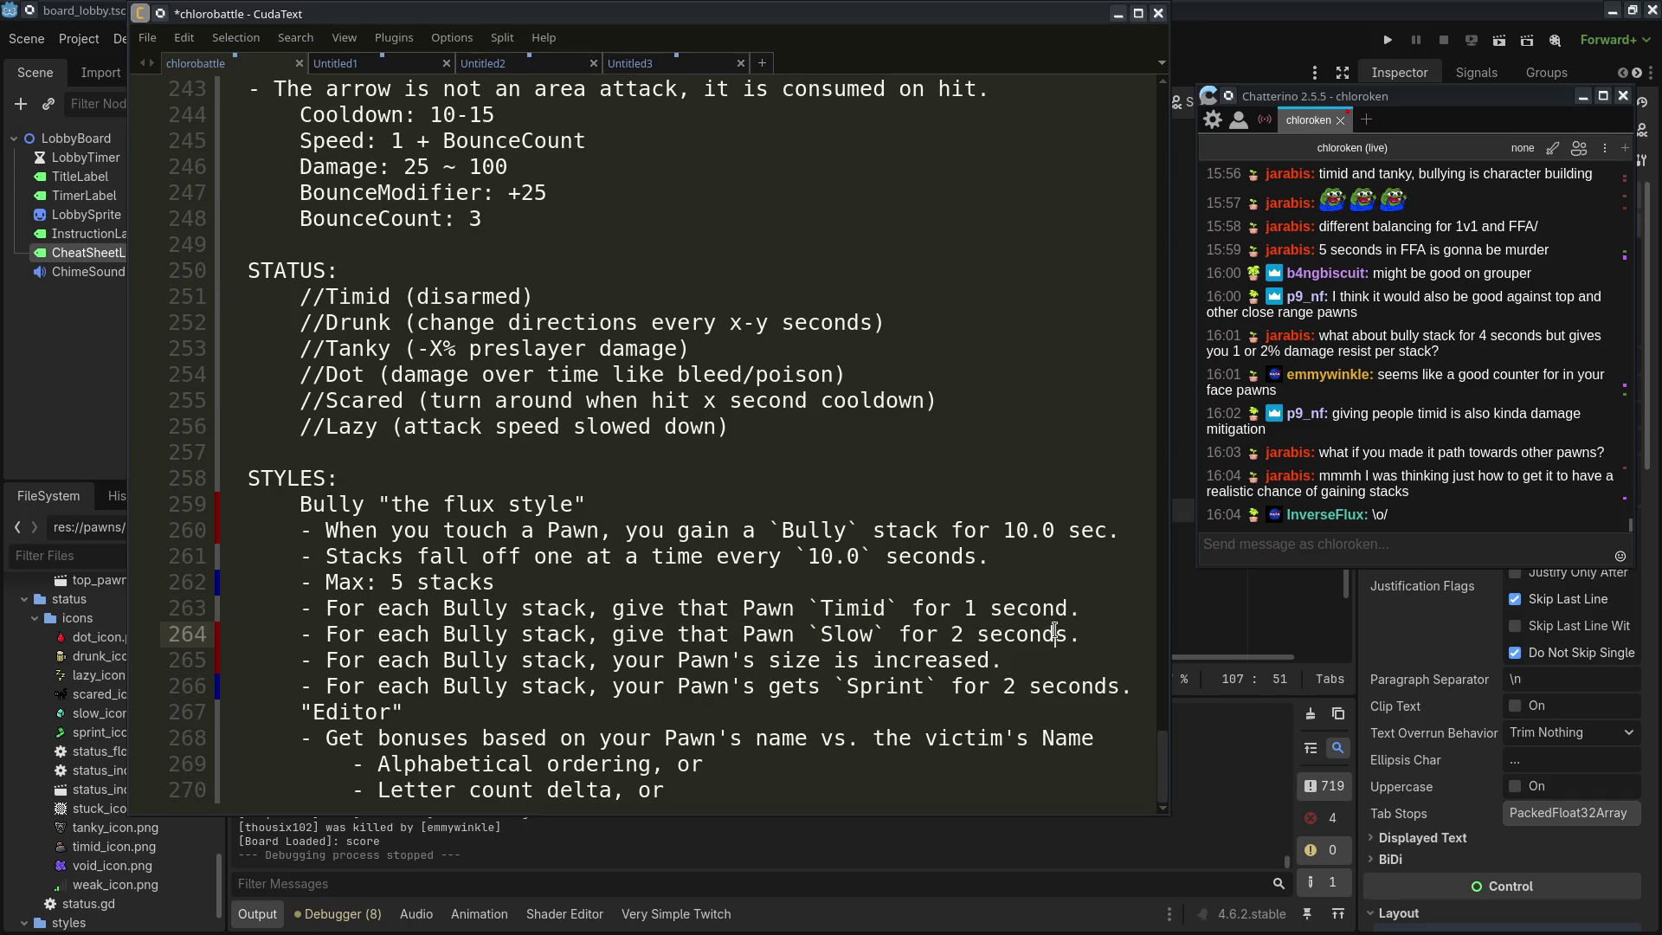
left_click(1088, 652)
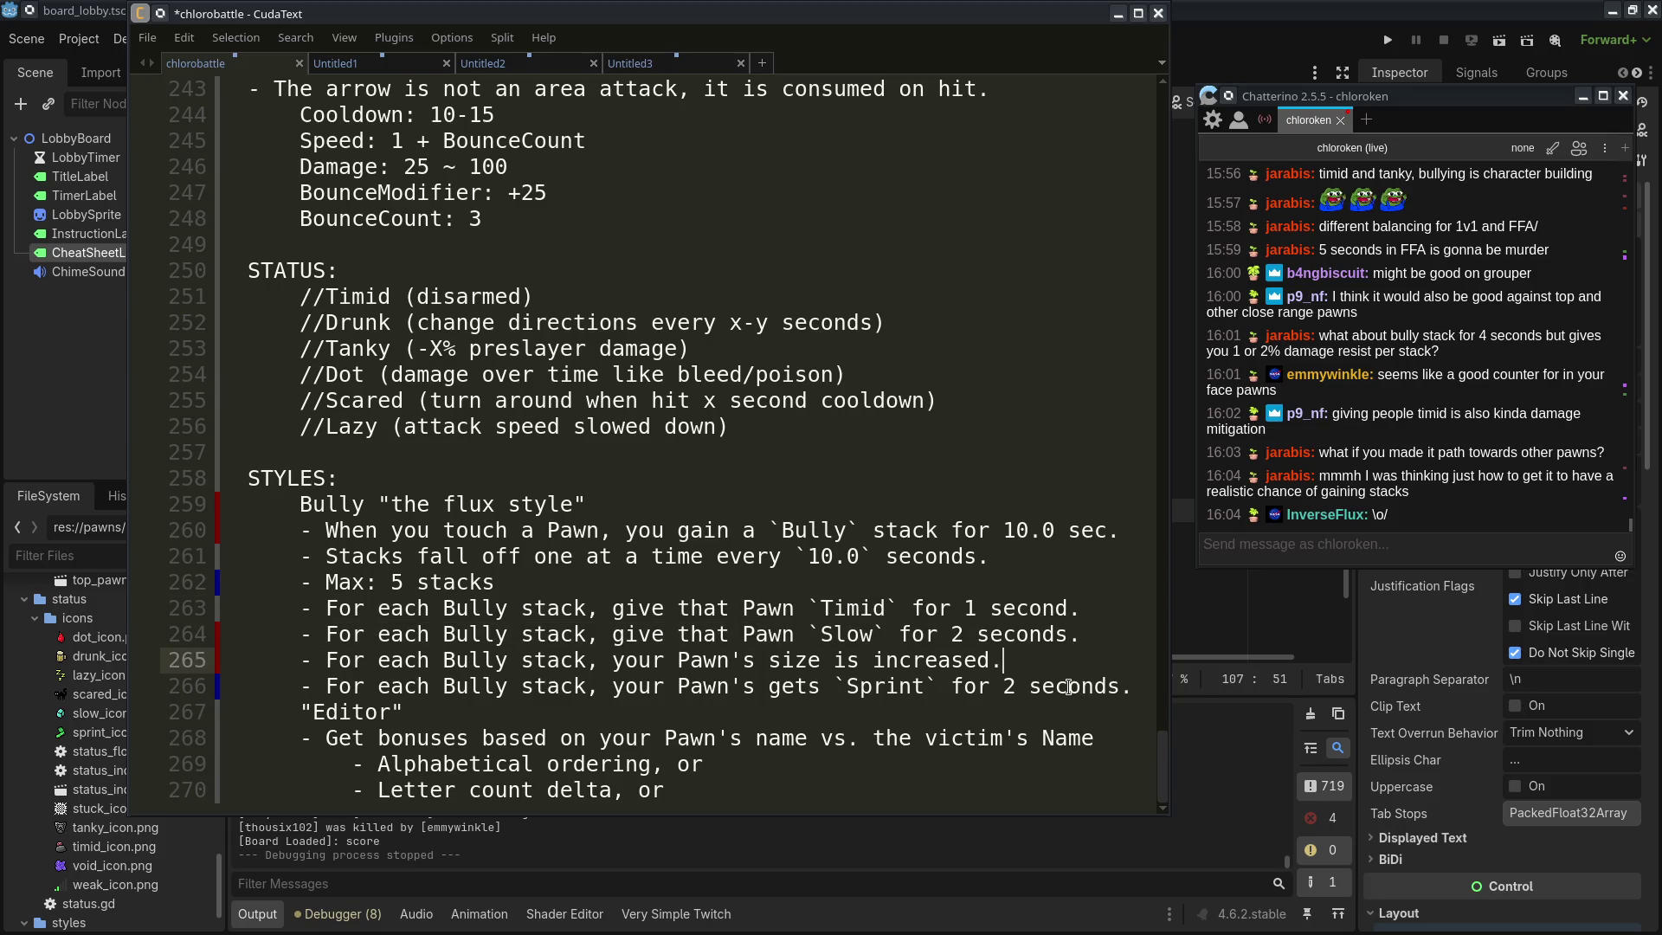
scroll(1012, 662, "up", 13)
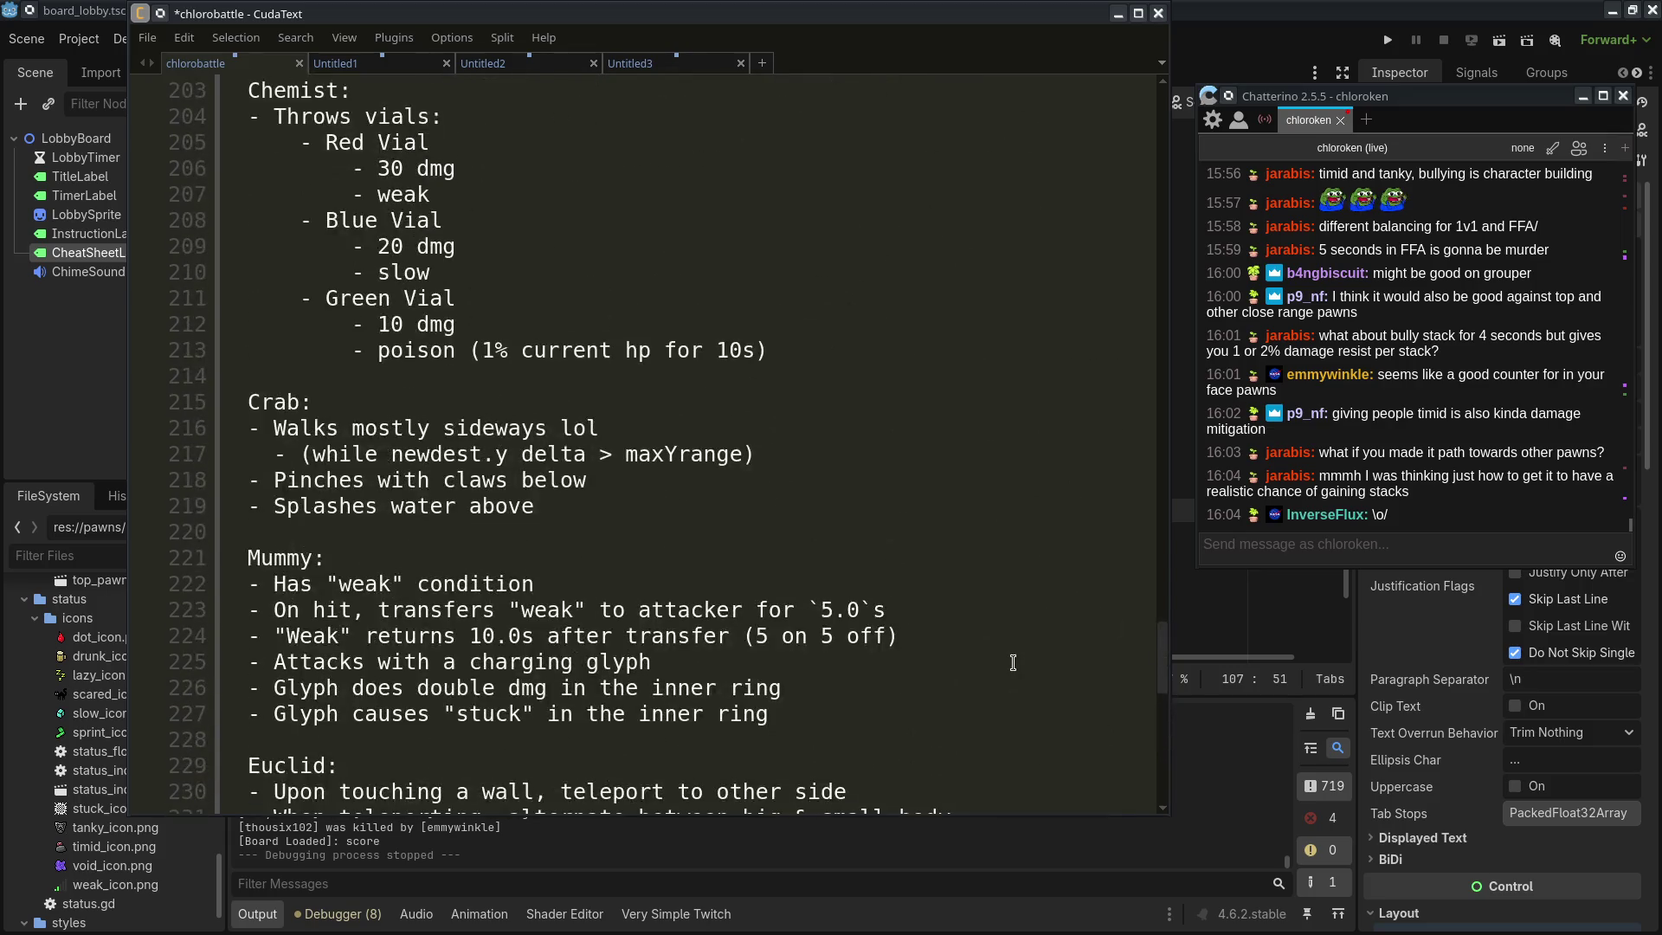
scroll(1013, 662, "down", 13)
left_click_drag(1084, 687, 688, 531)
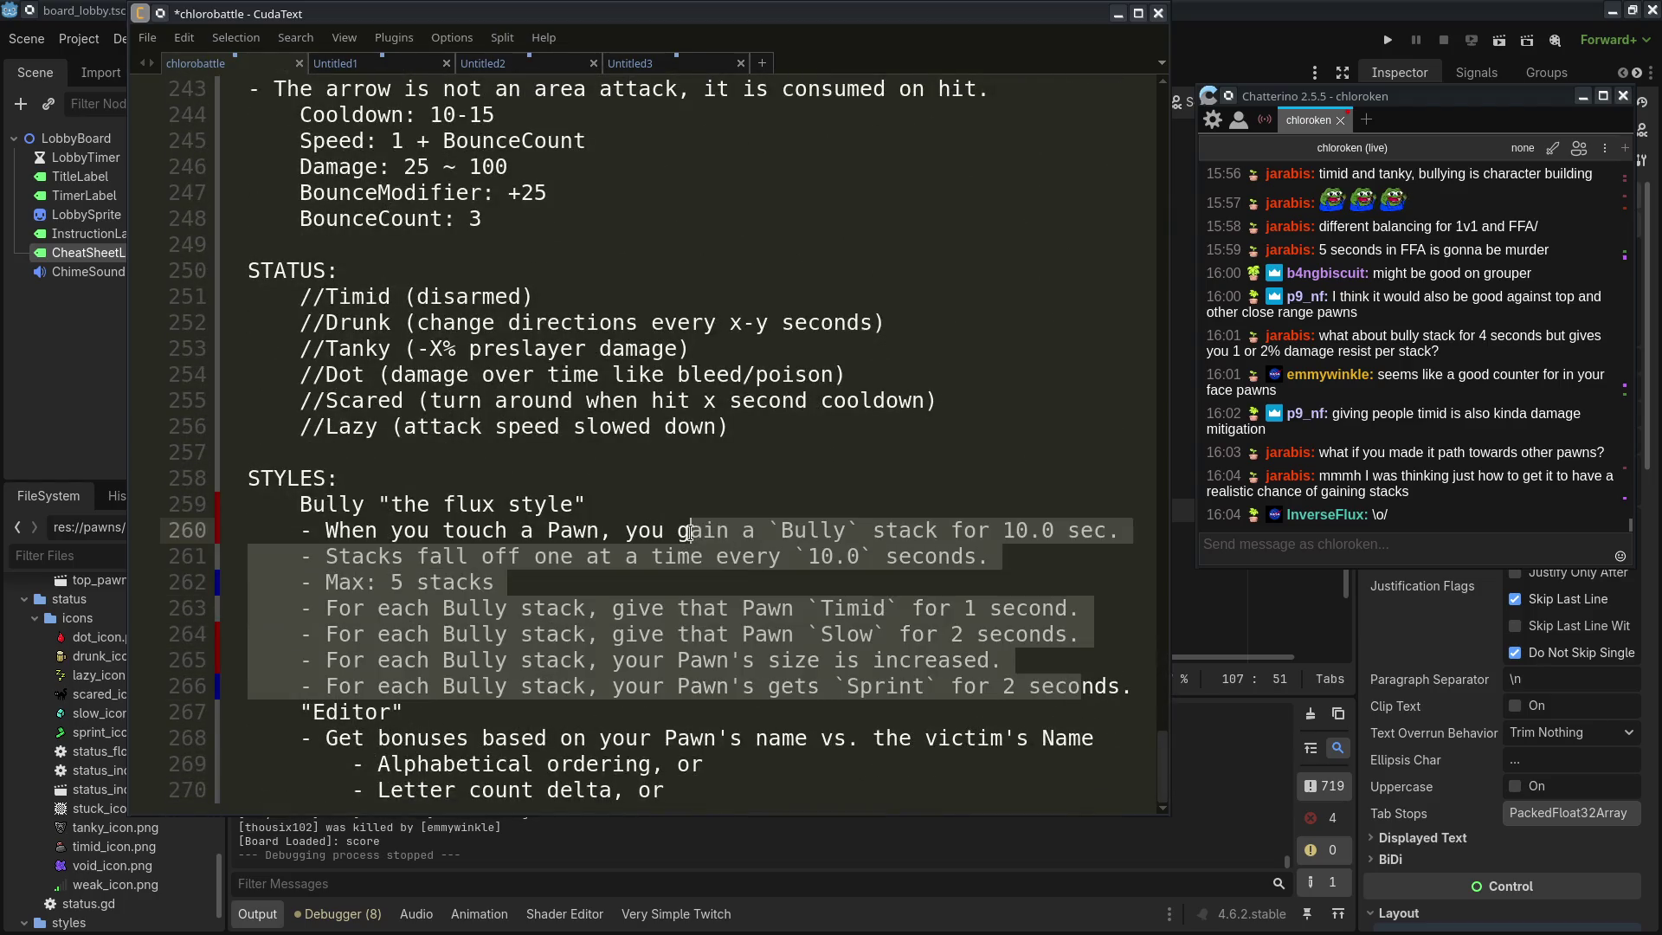
left_click(938, 651)
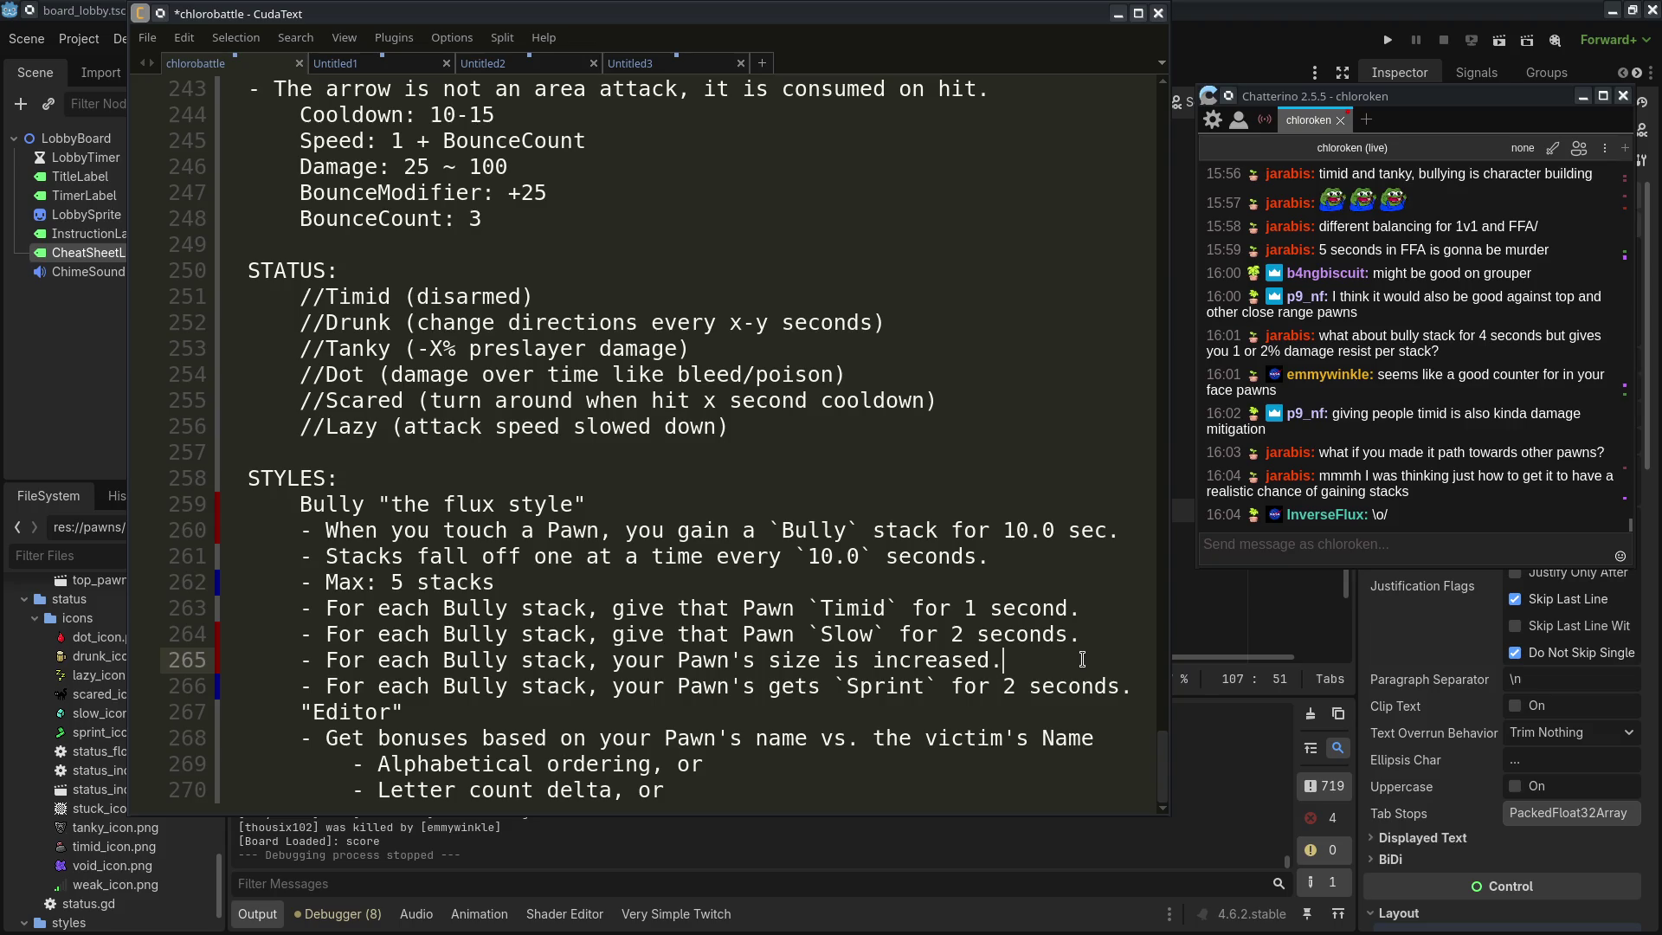
left_click(1133, 686)
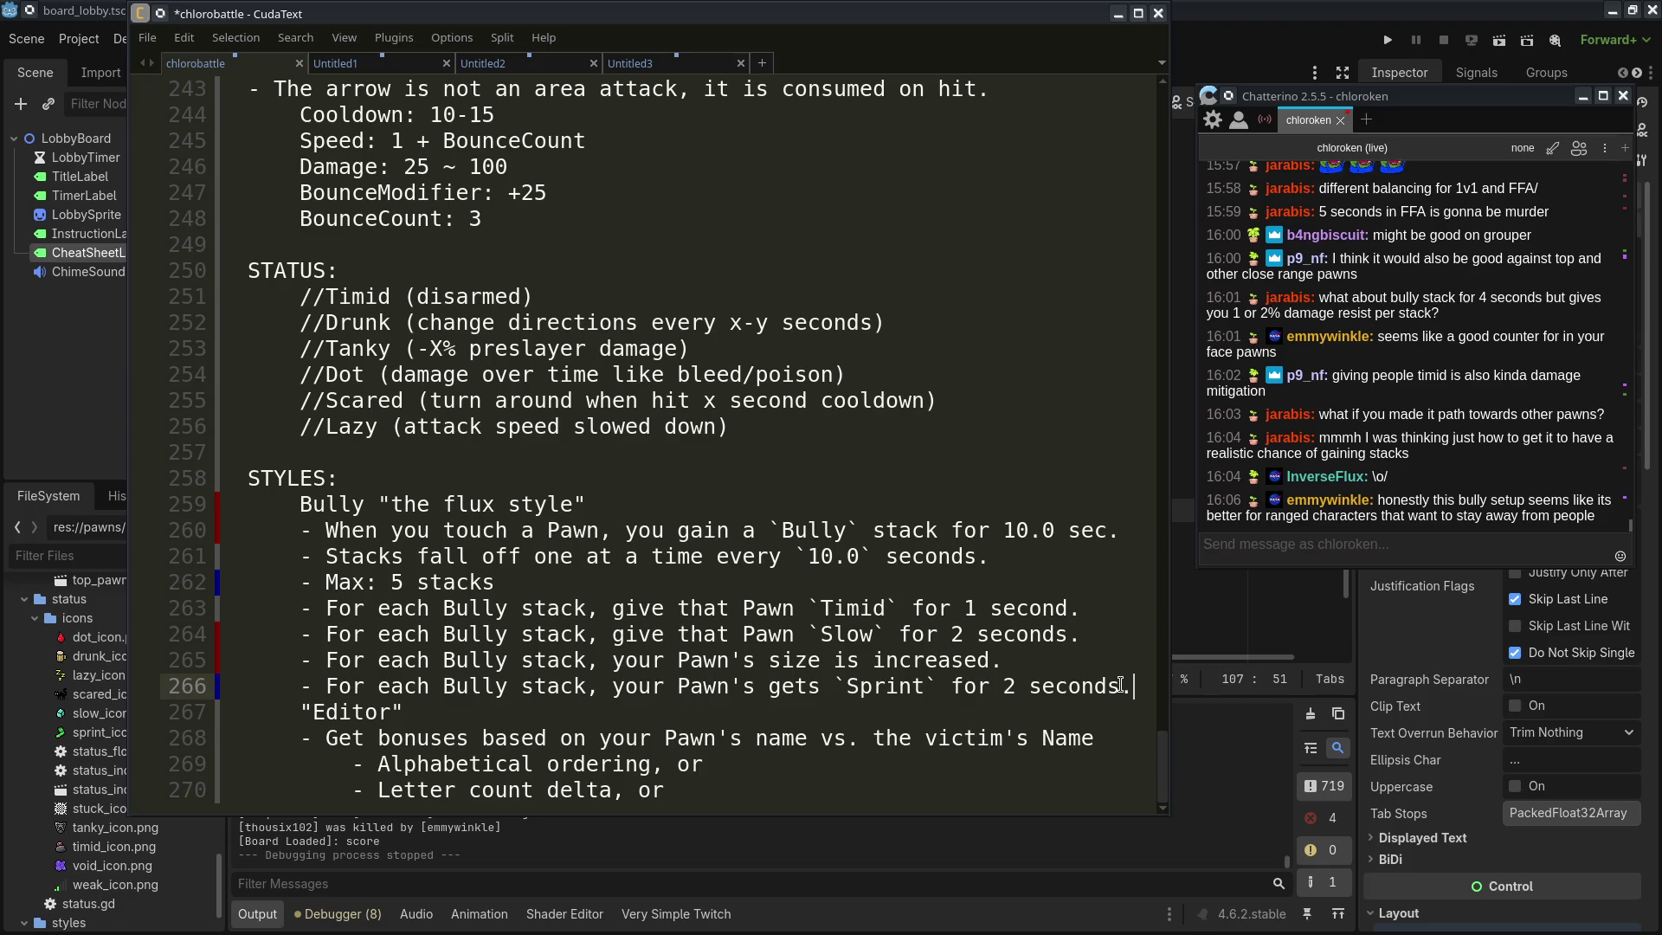
double_click(459, 531)
left_click(915, 660)
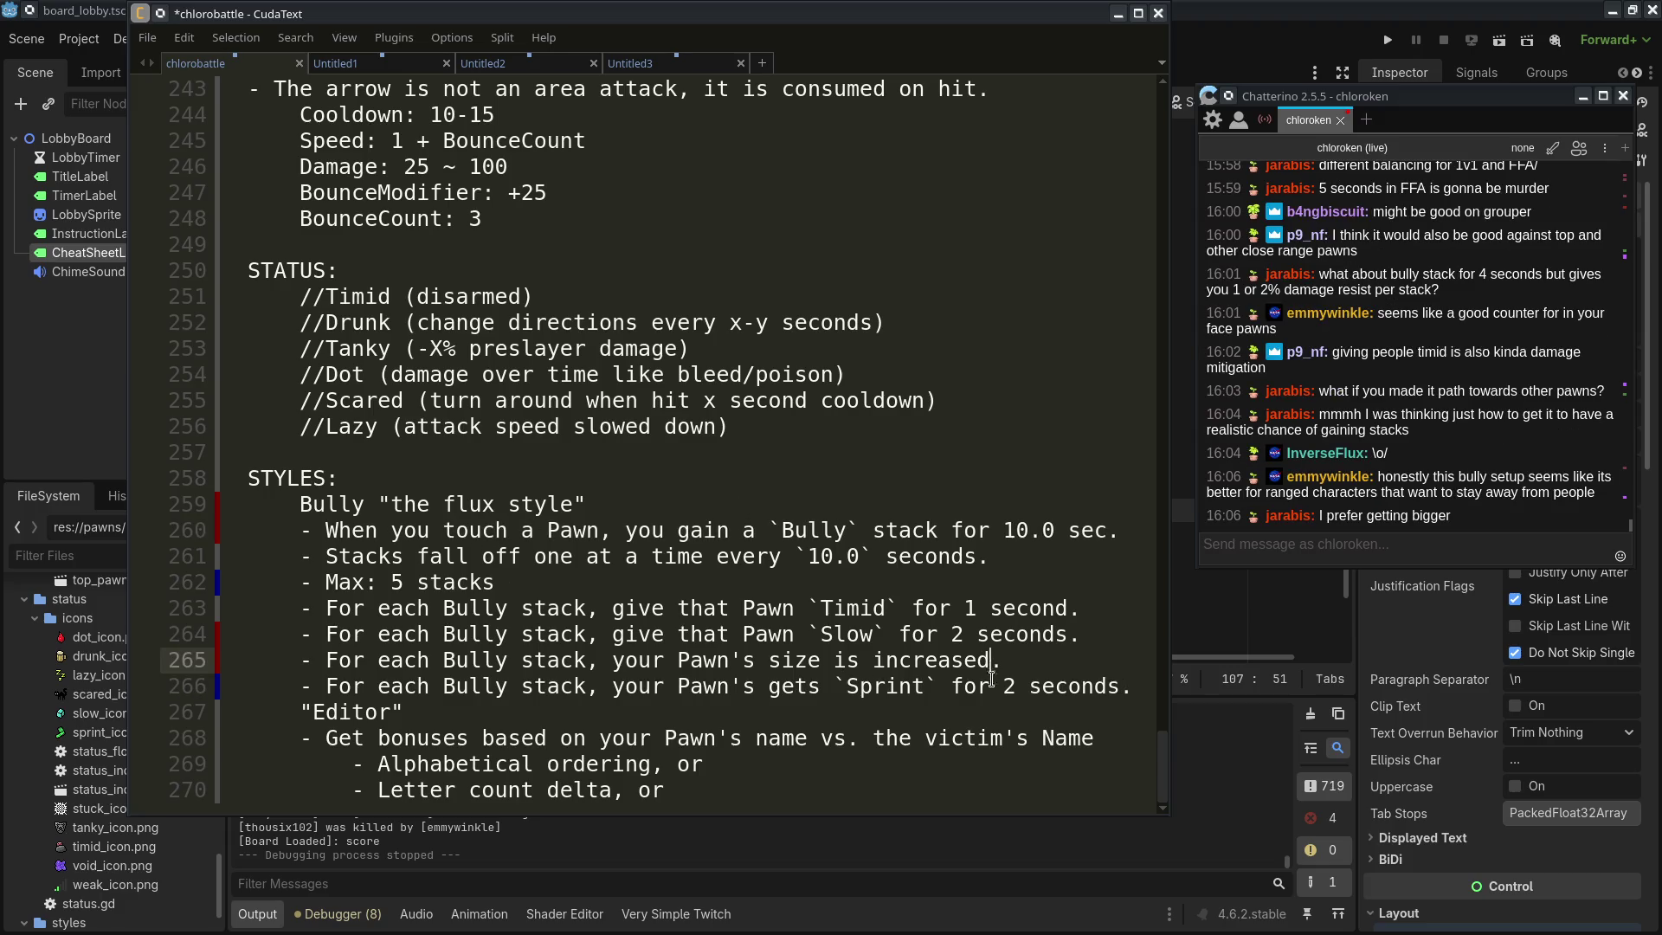
left_click(1108, 687)
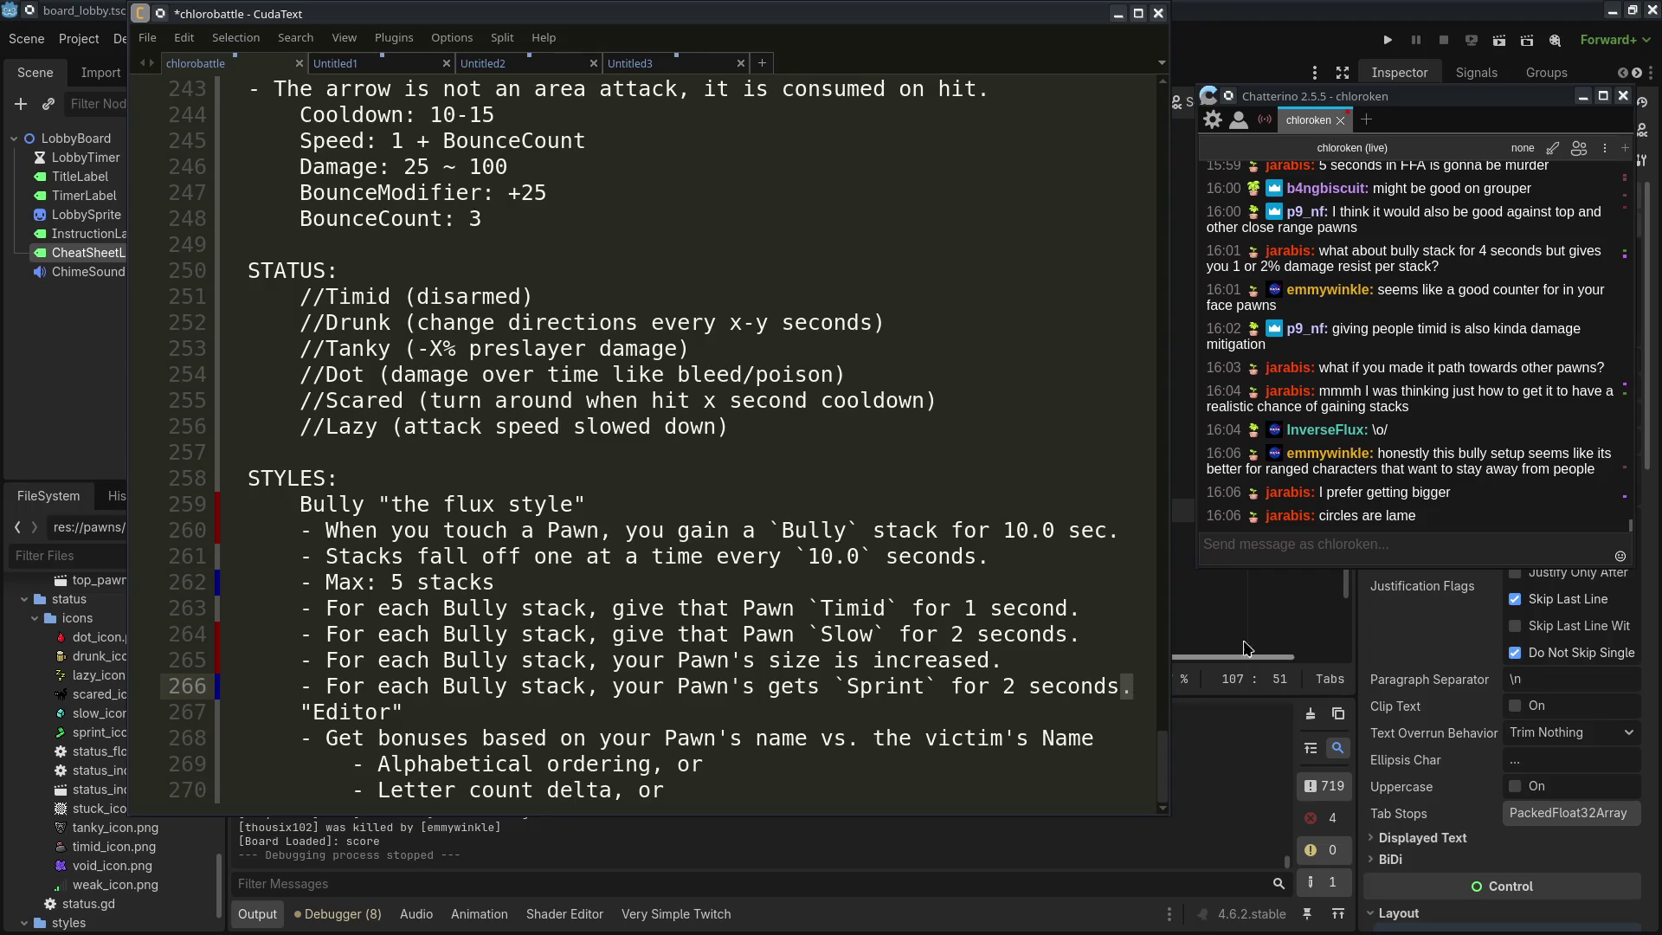
left_click(1071, 667)
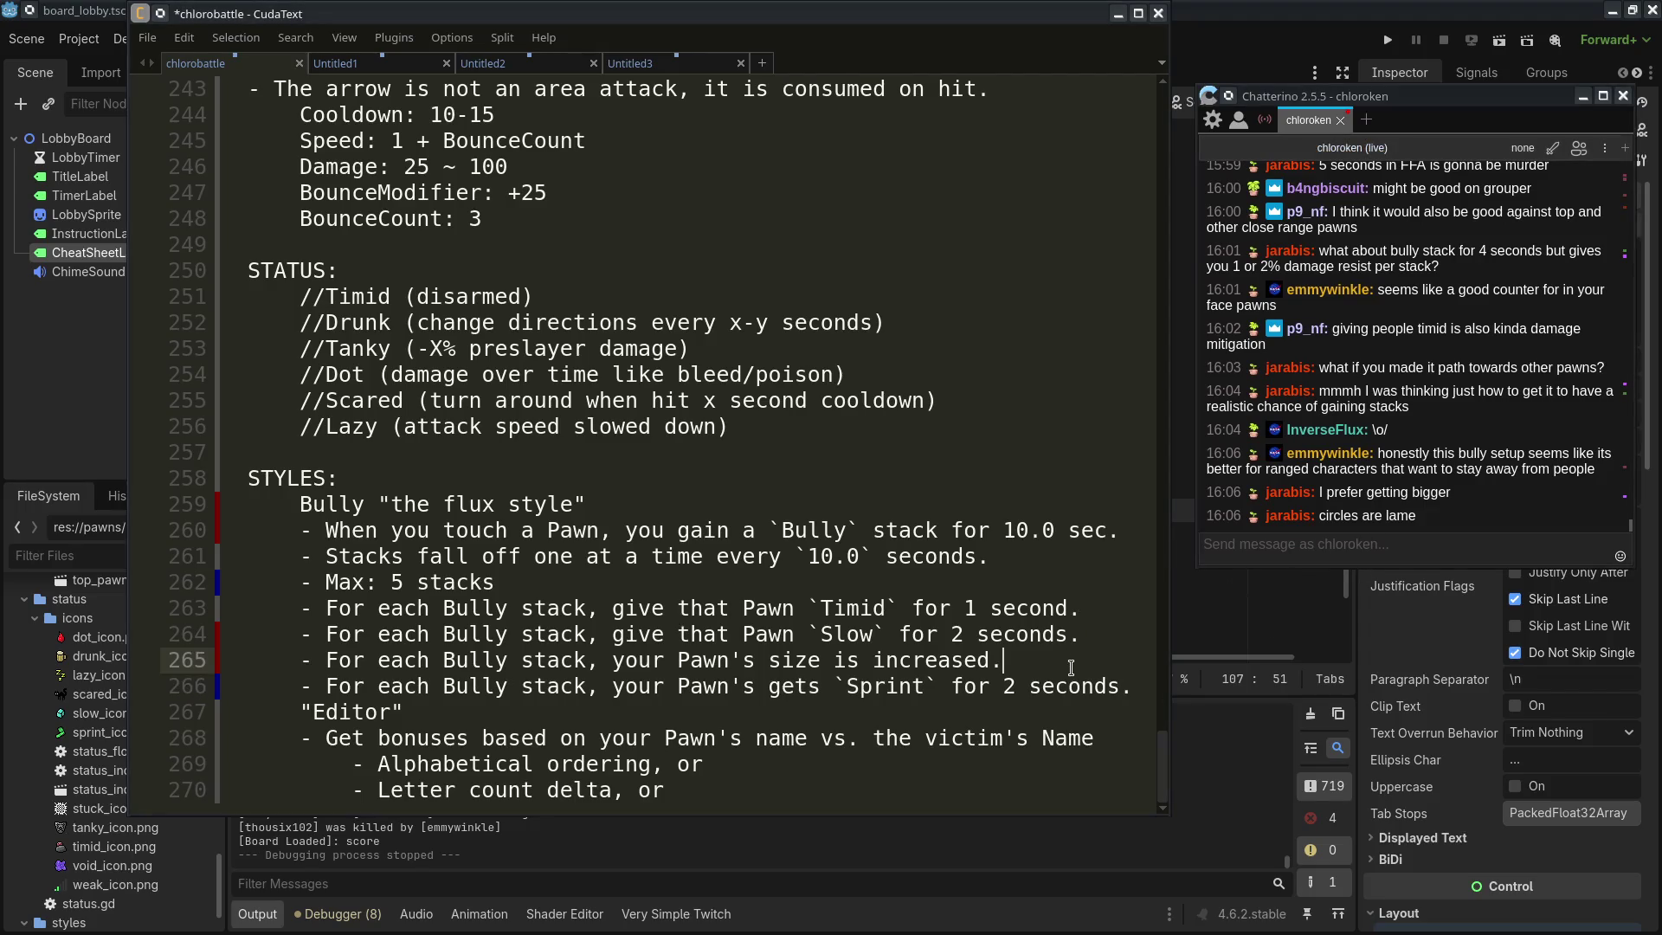
left_click_drag(444, 530, 625, 530)
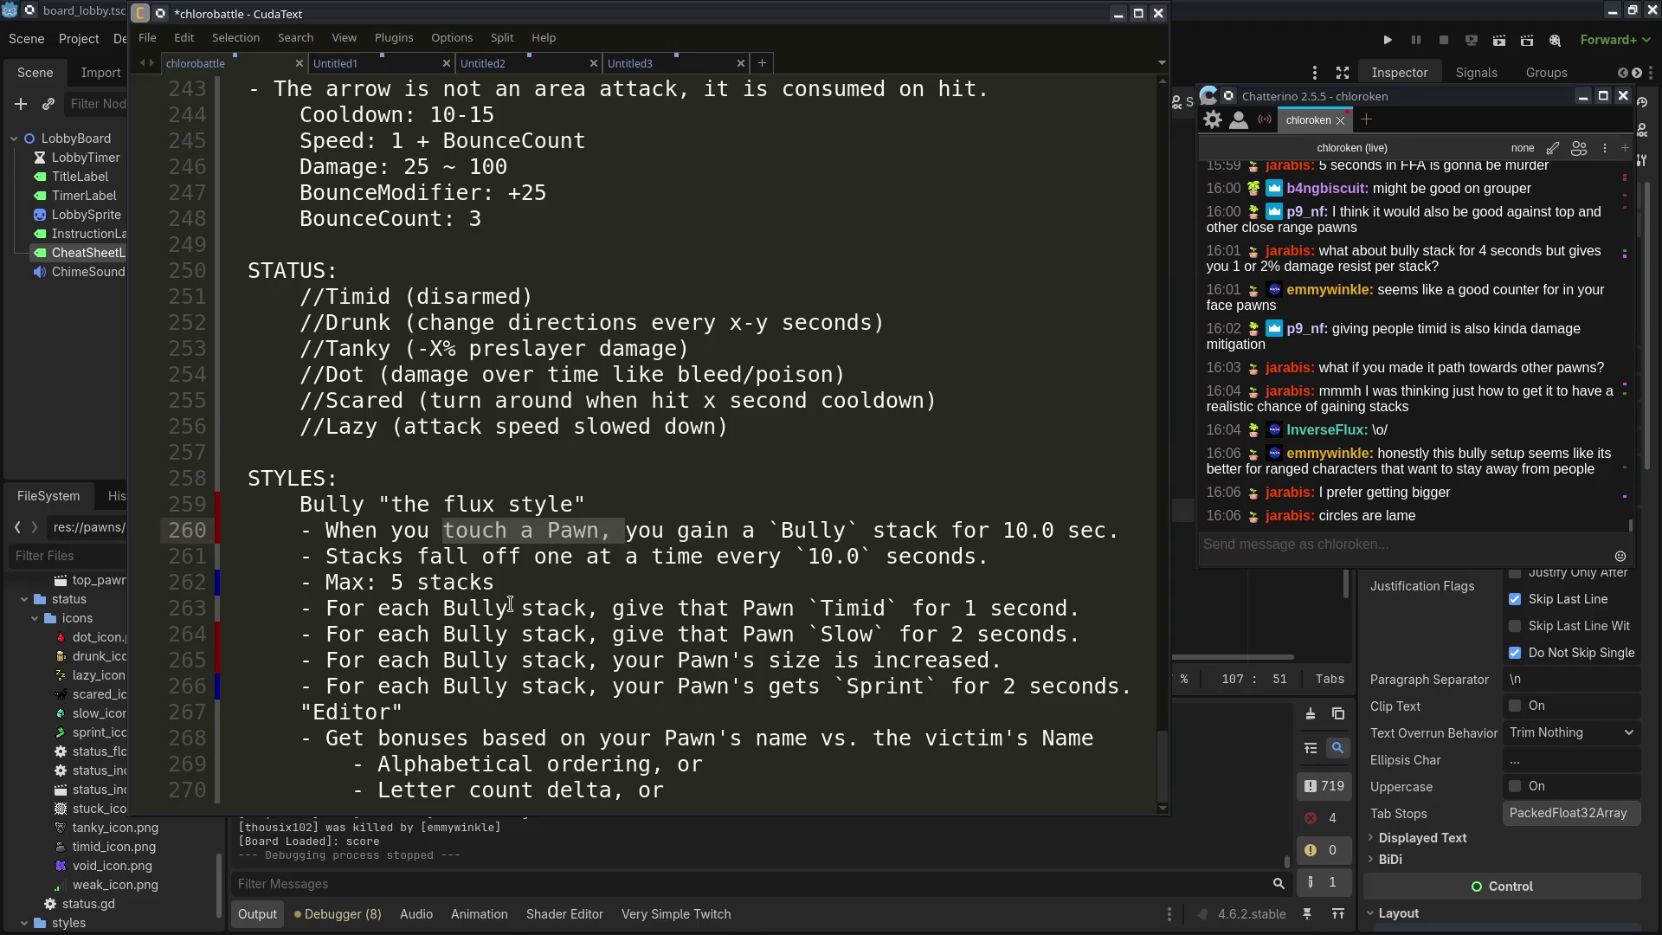
left_click(632, 573)
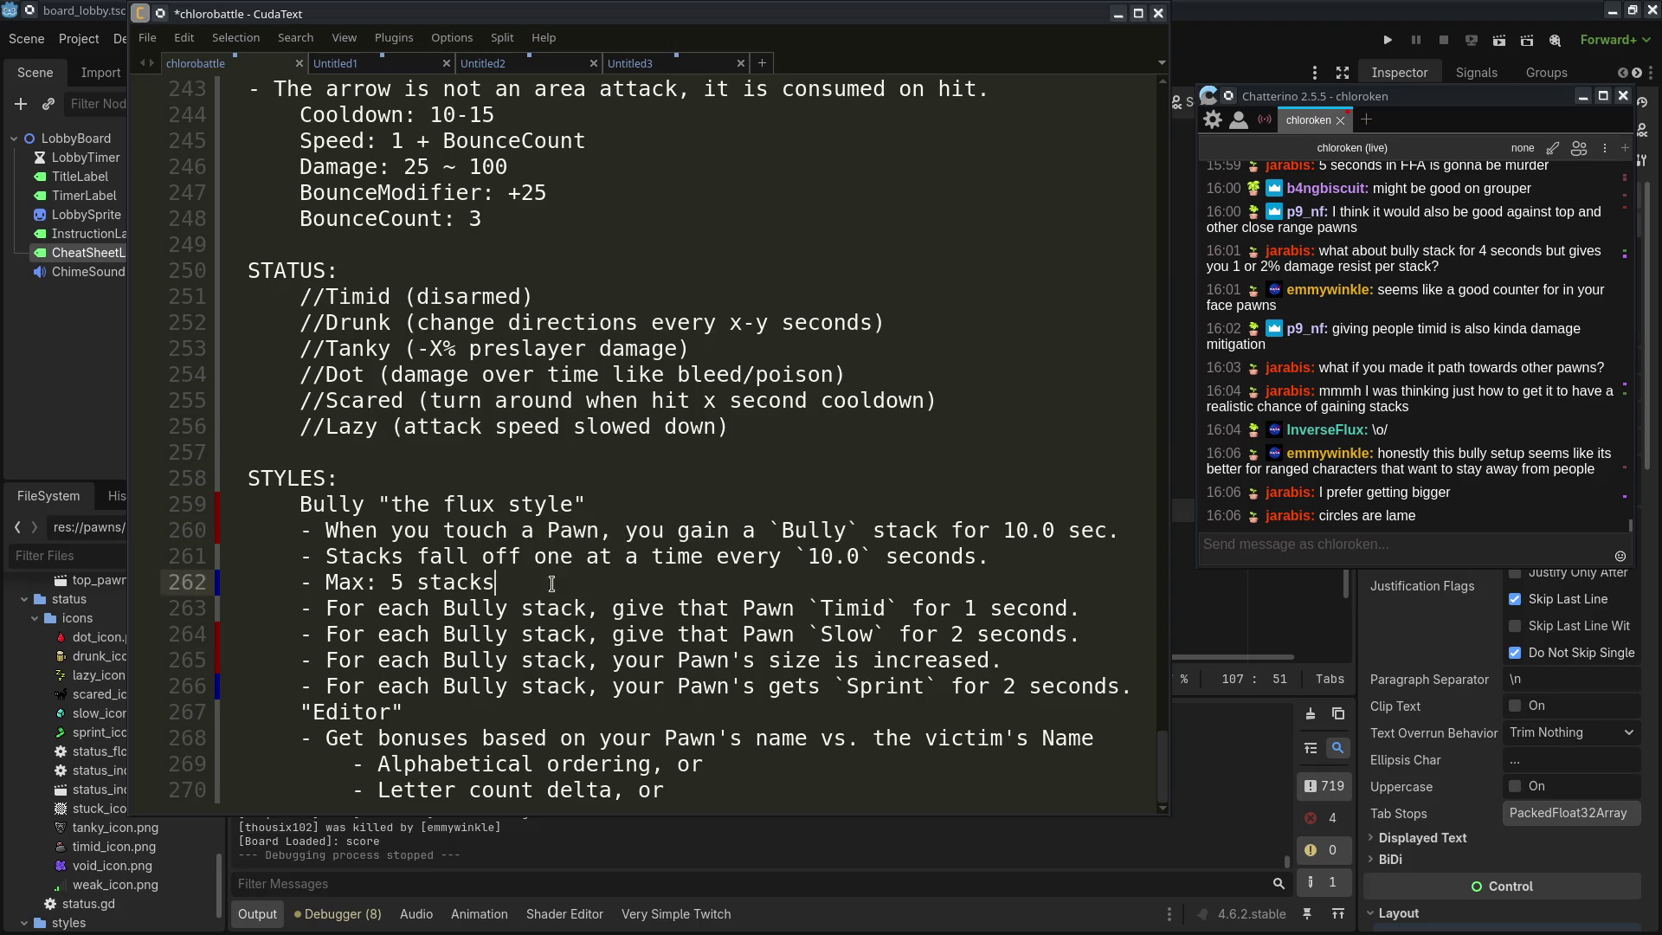
left_click_drag(365, 529, 1131, 698)
left_click(1134, 686)
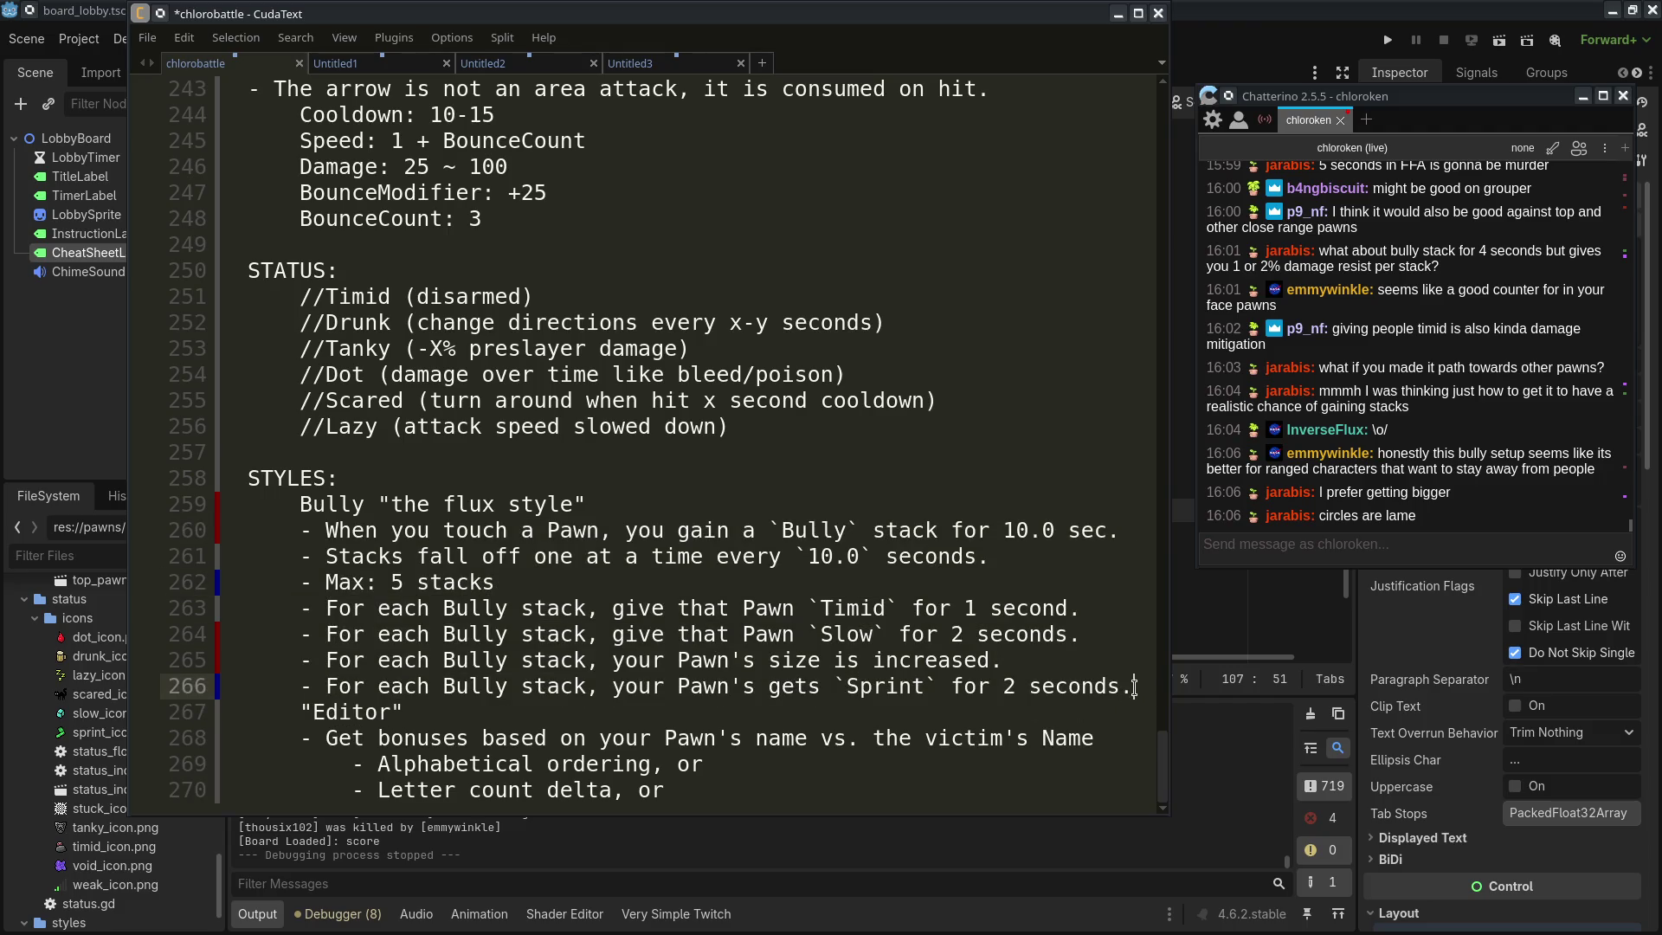
double_click(398, 582)
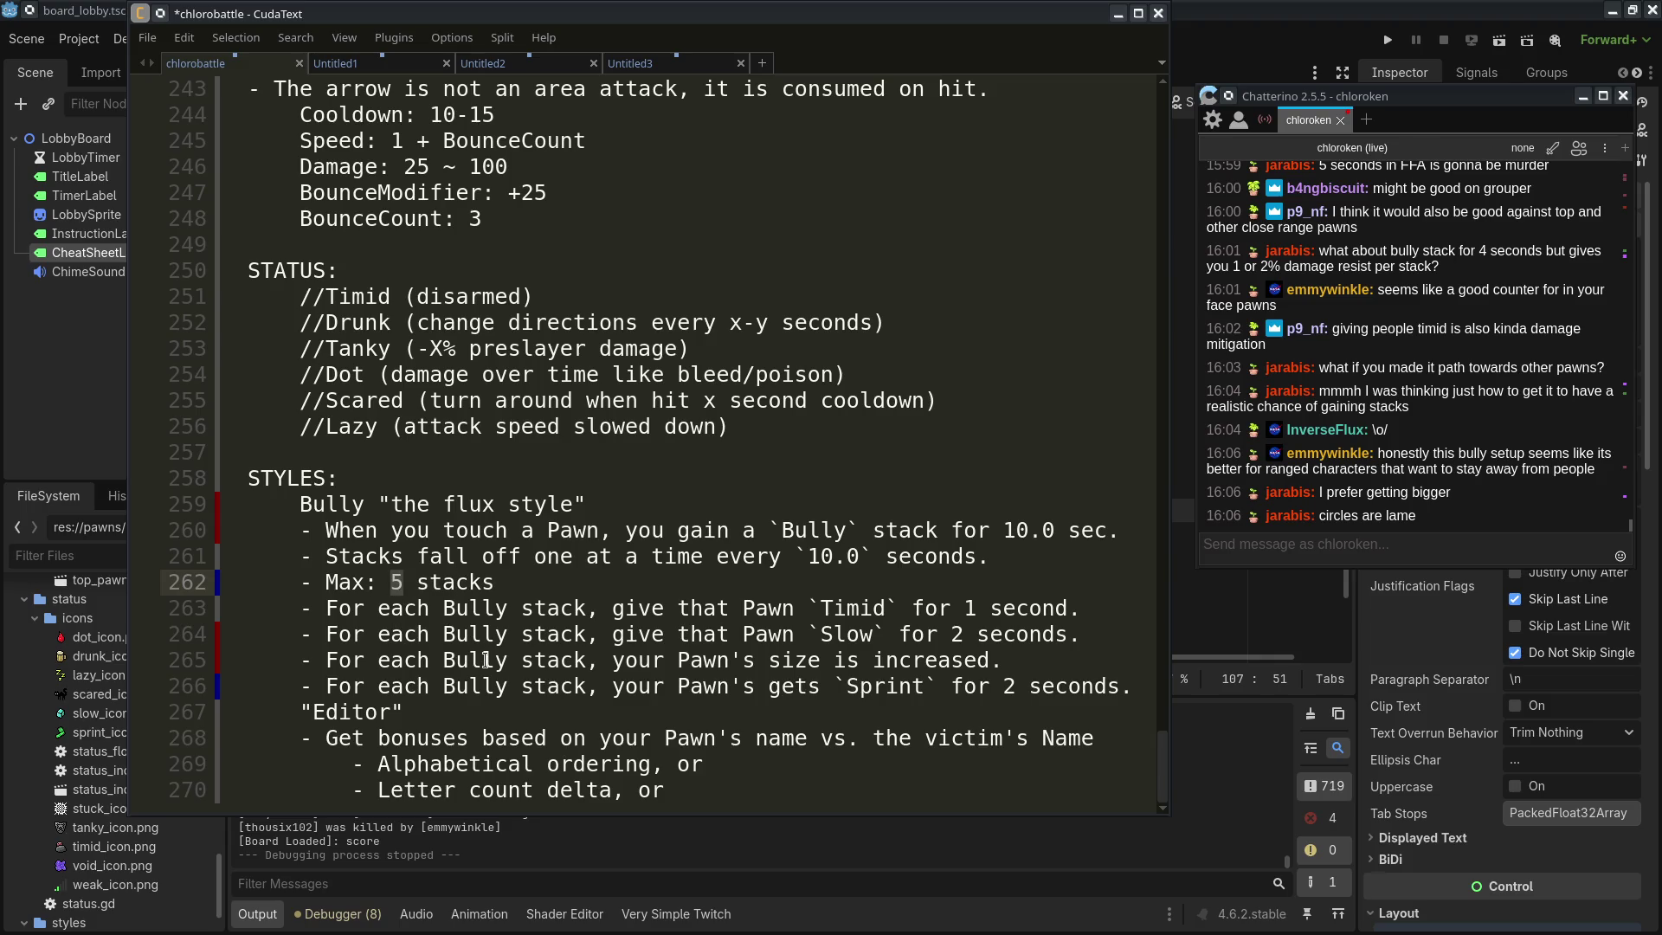
left_click(790, 623)
left_click_drag(790, 633, 1134, 685)
left_click(1136, 685)
left_click_drag(857, 608, 1134, 686)
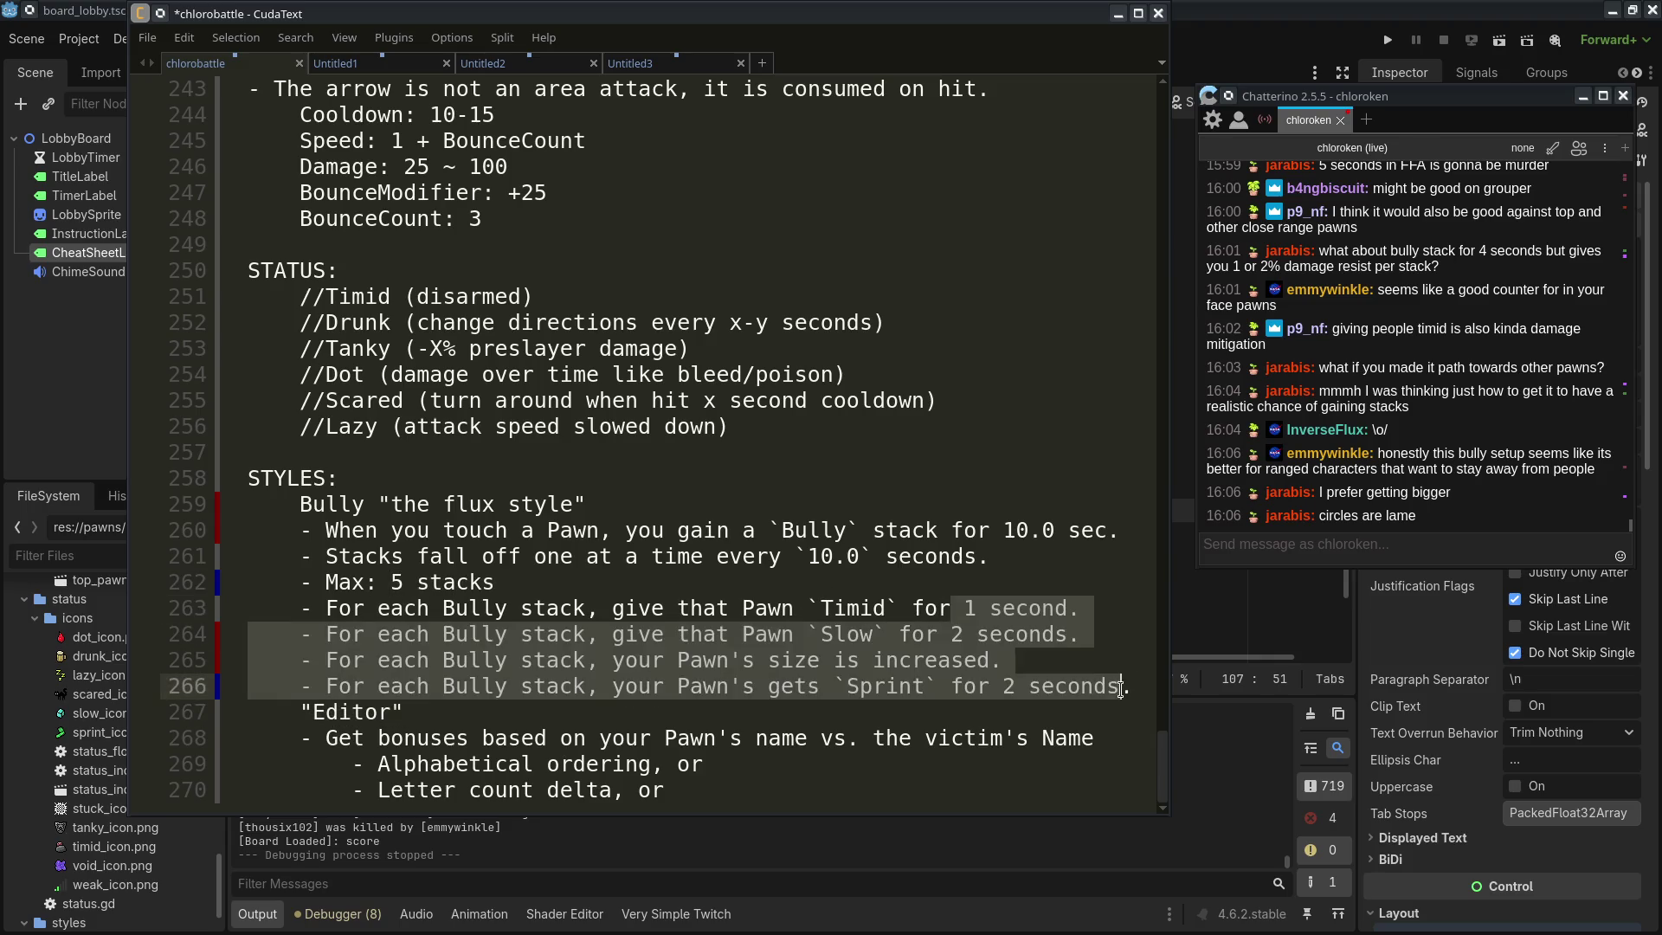
left_click(1143, 688)
scroll(1160, 693, "up", 8)
scroll(1117, 693, "down", 8)
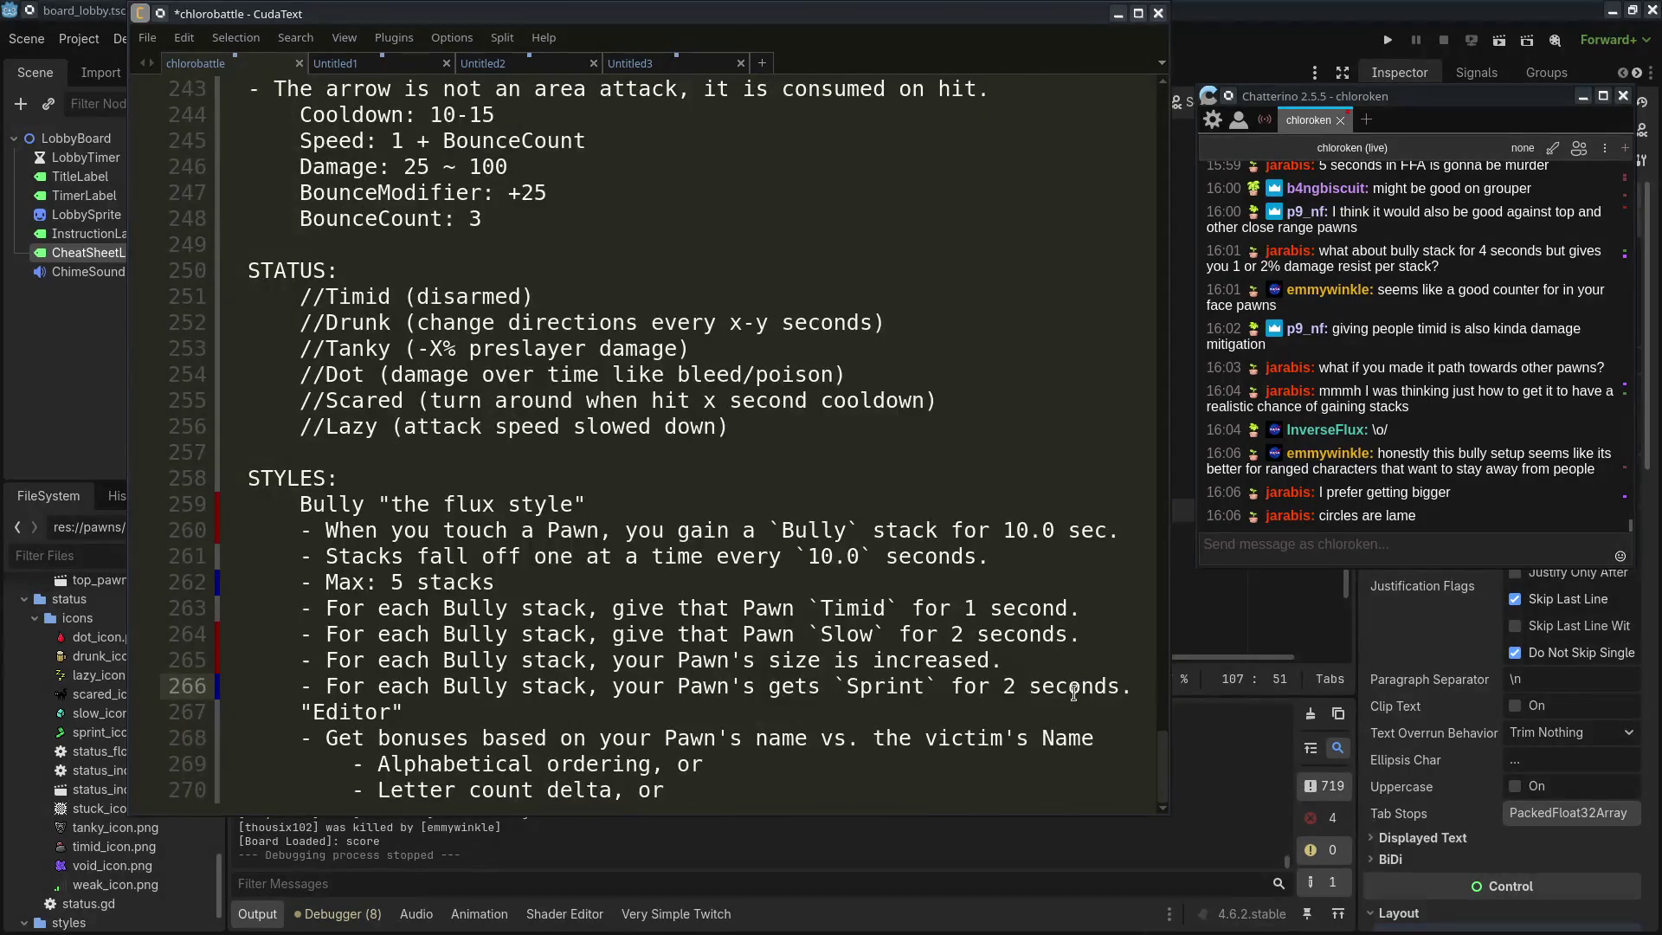
double_click(331, 504)
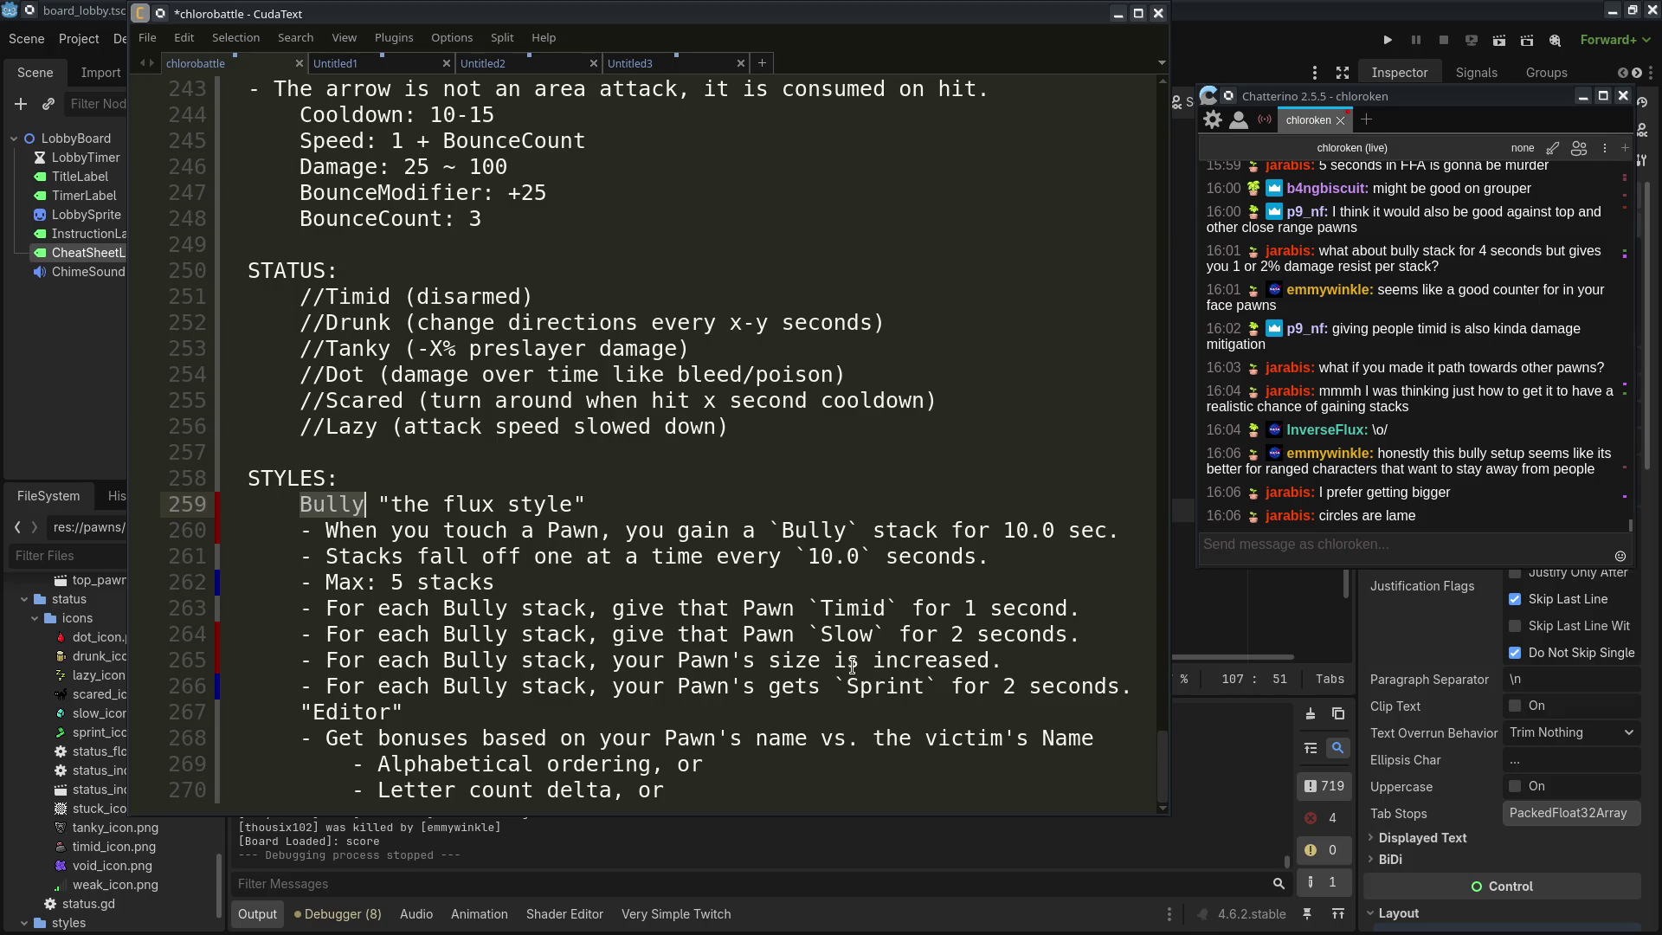
Rename the Bully heading to Duelist and apply it to the stack-gain rule
type("Duelist")
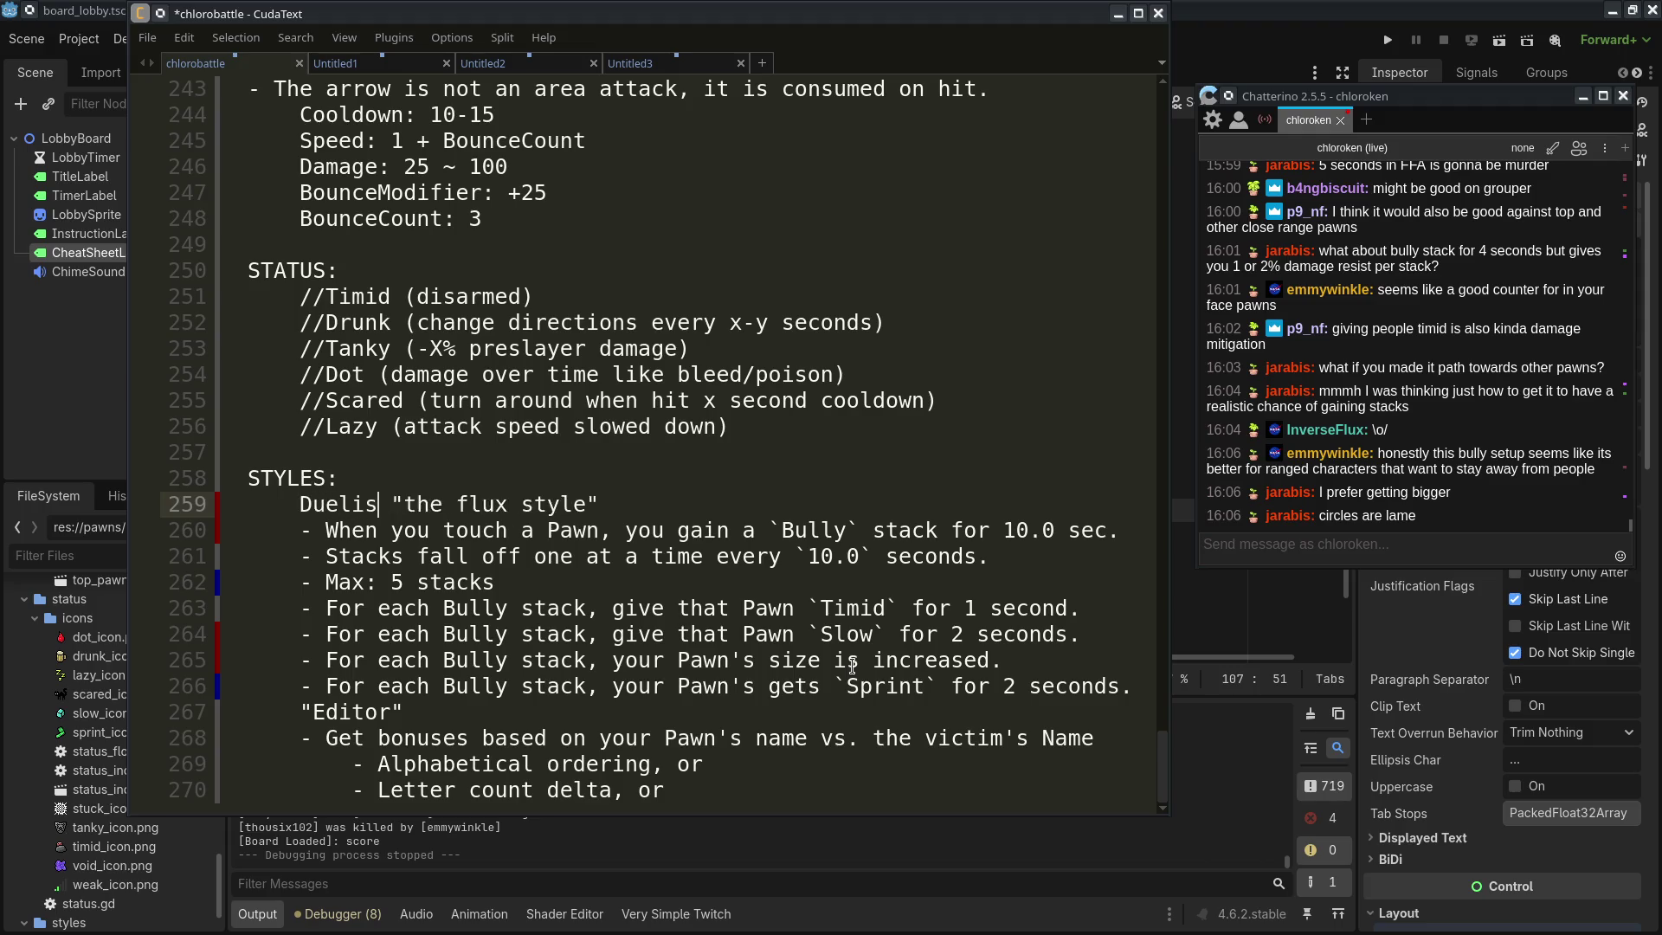
double_click(320, 504)
key("ctrl+c")
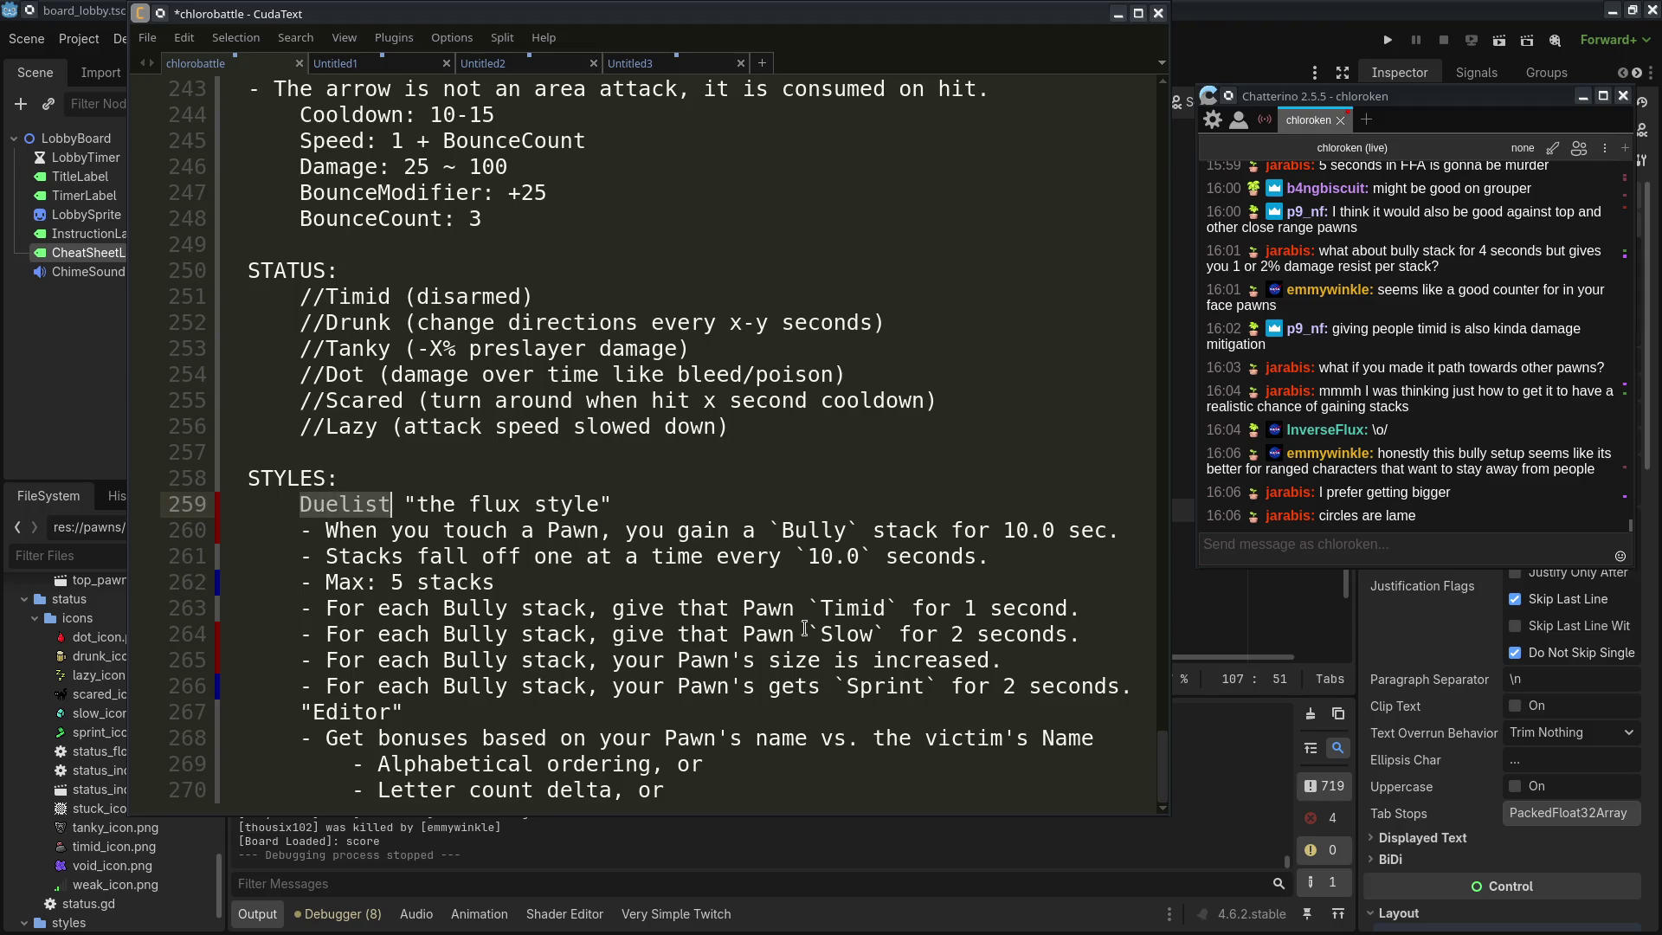
double_click(801, 530)
key("ctrl+v")
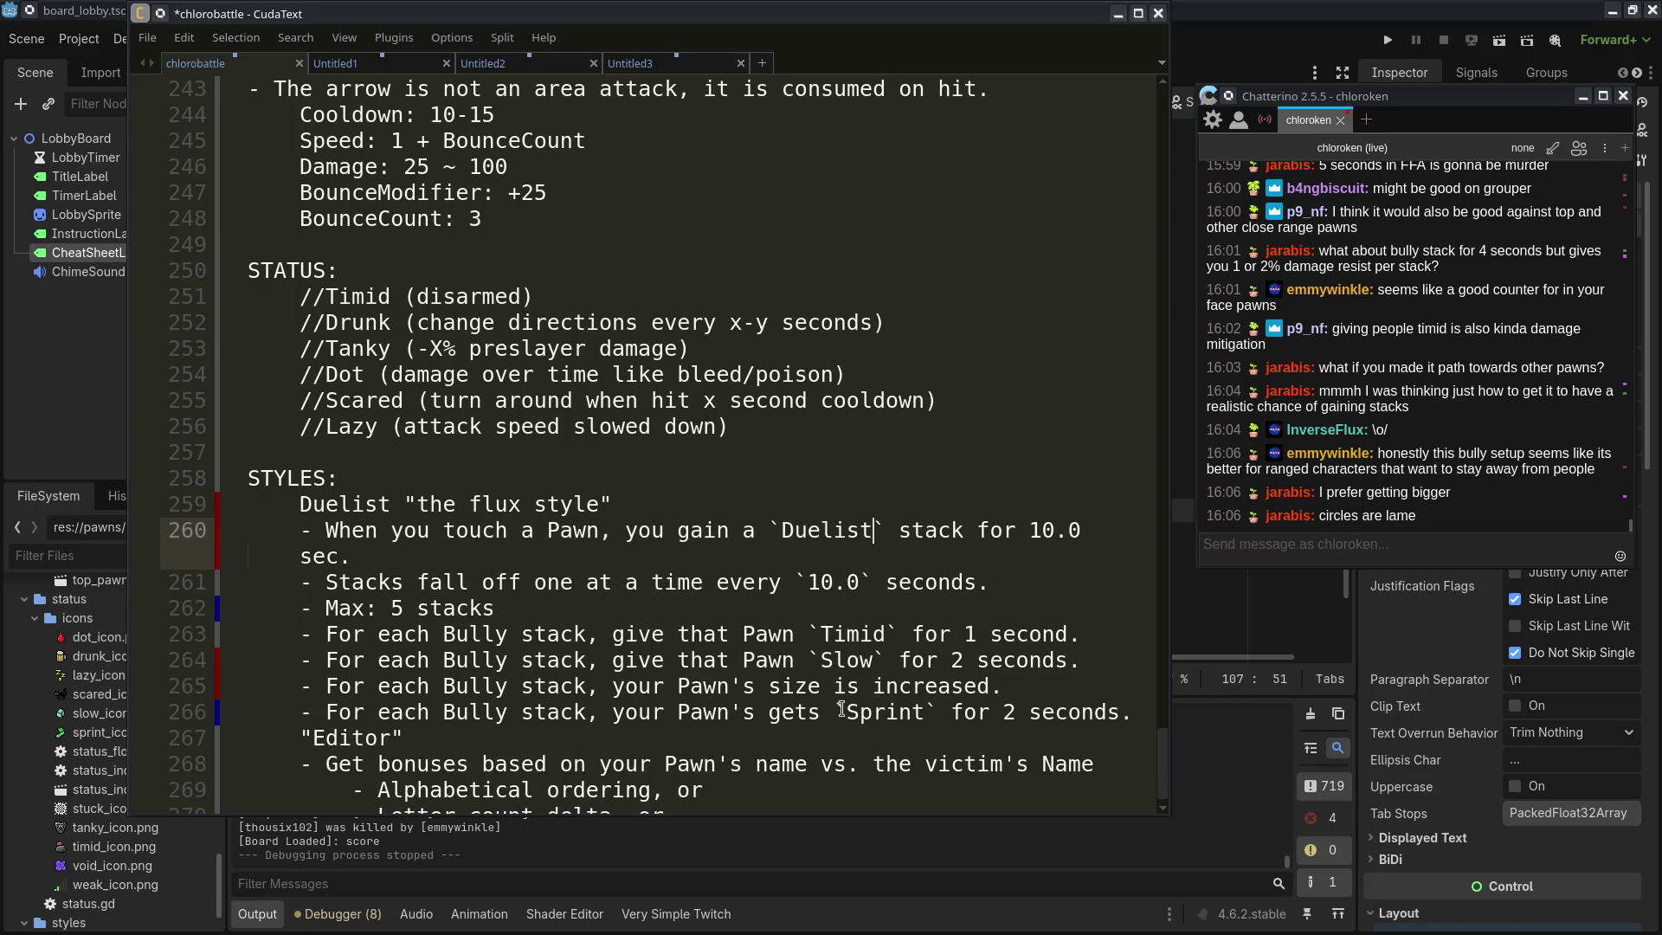
Replace Bully with Duelist in the Timid, Slow, size and Sprint rules; widen the window
left_click(519, 634)
double_click(474, 634)
key("ctrl+v")
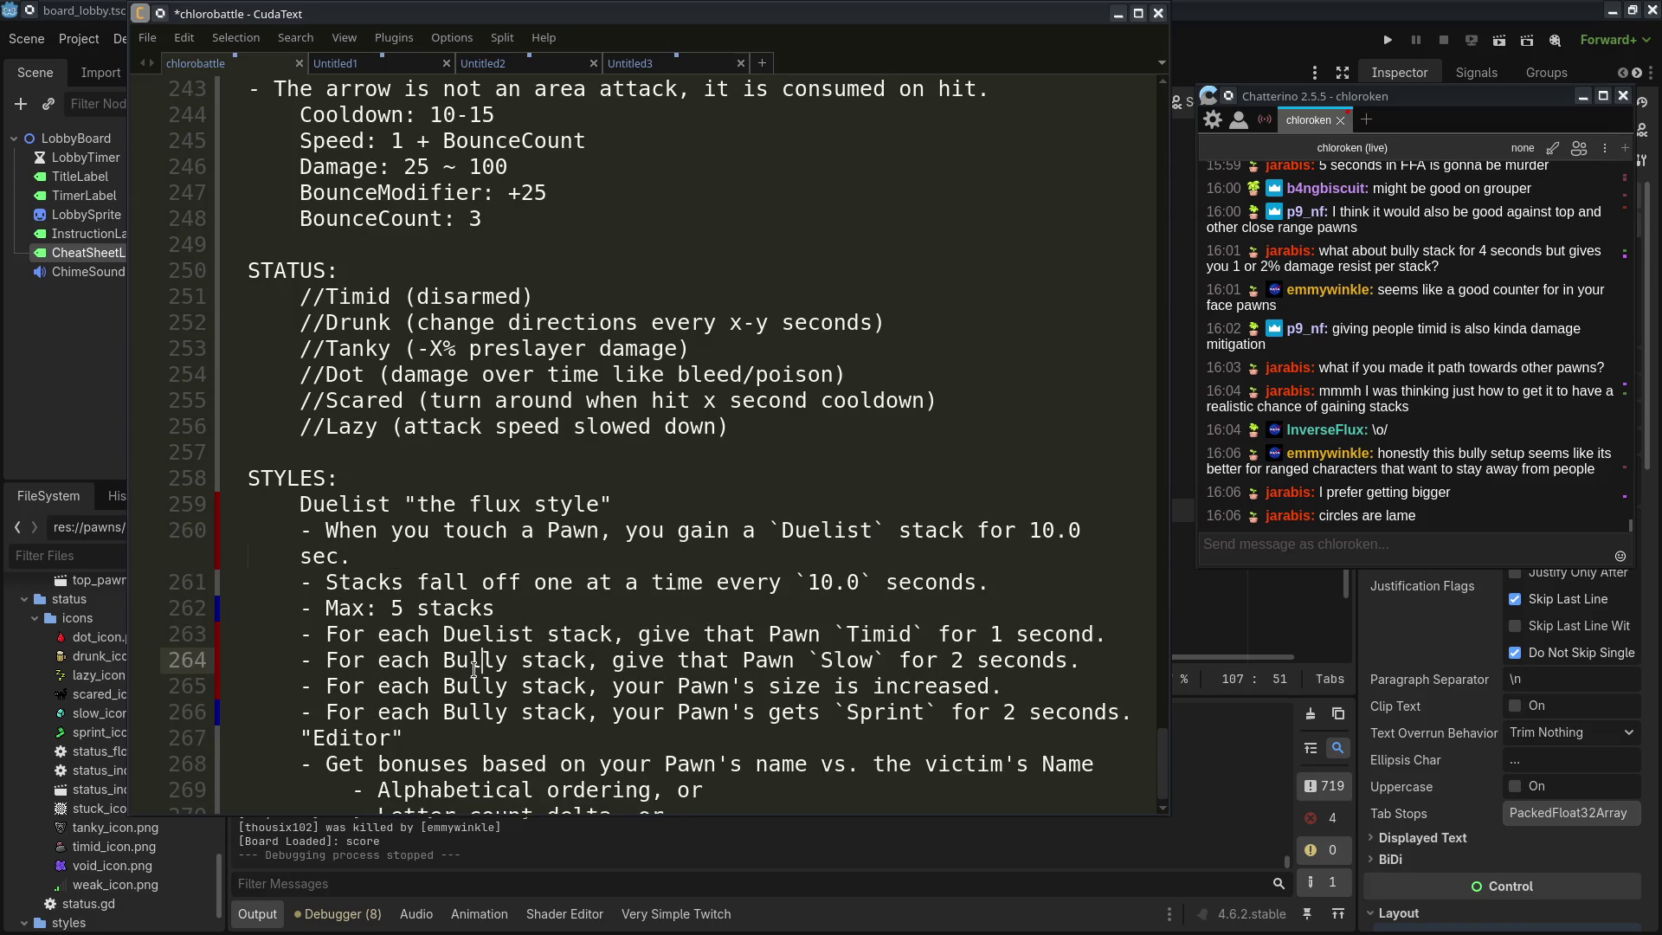
double_click(475, 660)
key("ctrl+v")
double_click(474, 686)
key("ctrl+v")
double_click(475, 712)
key("ctrl+v")
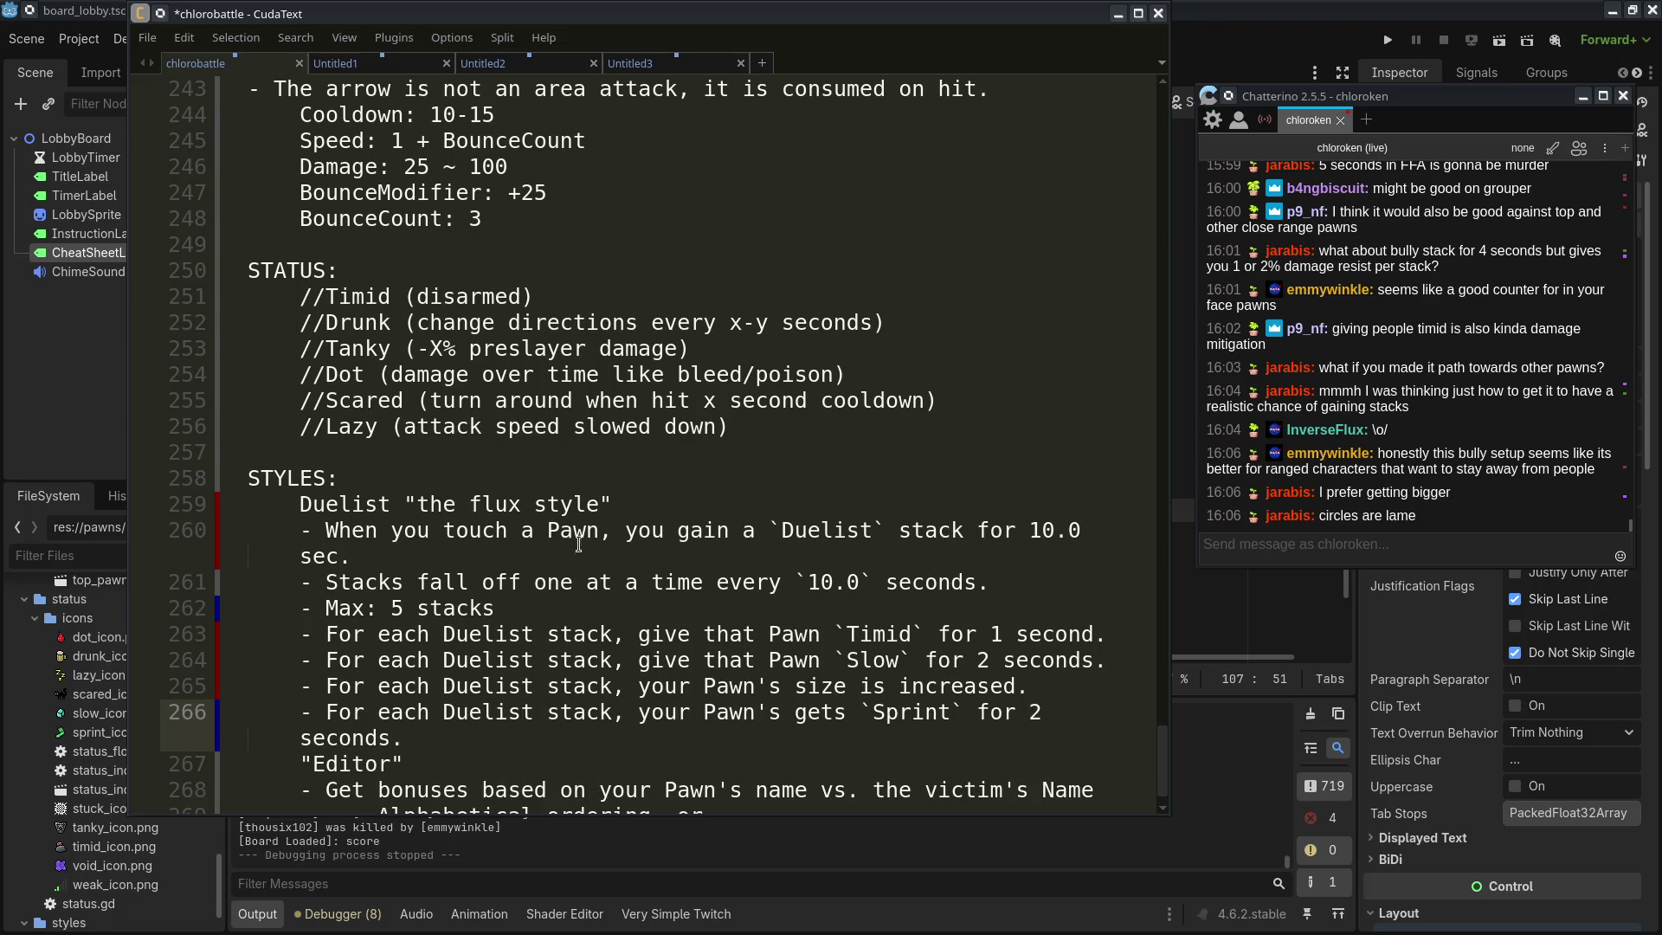
left_click_drag(128, 410, 96, 410)
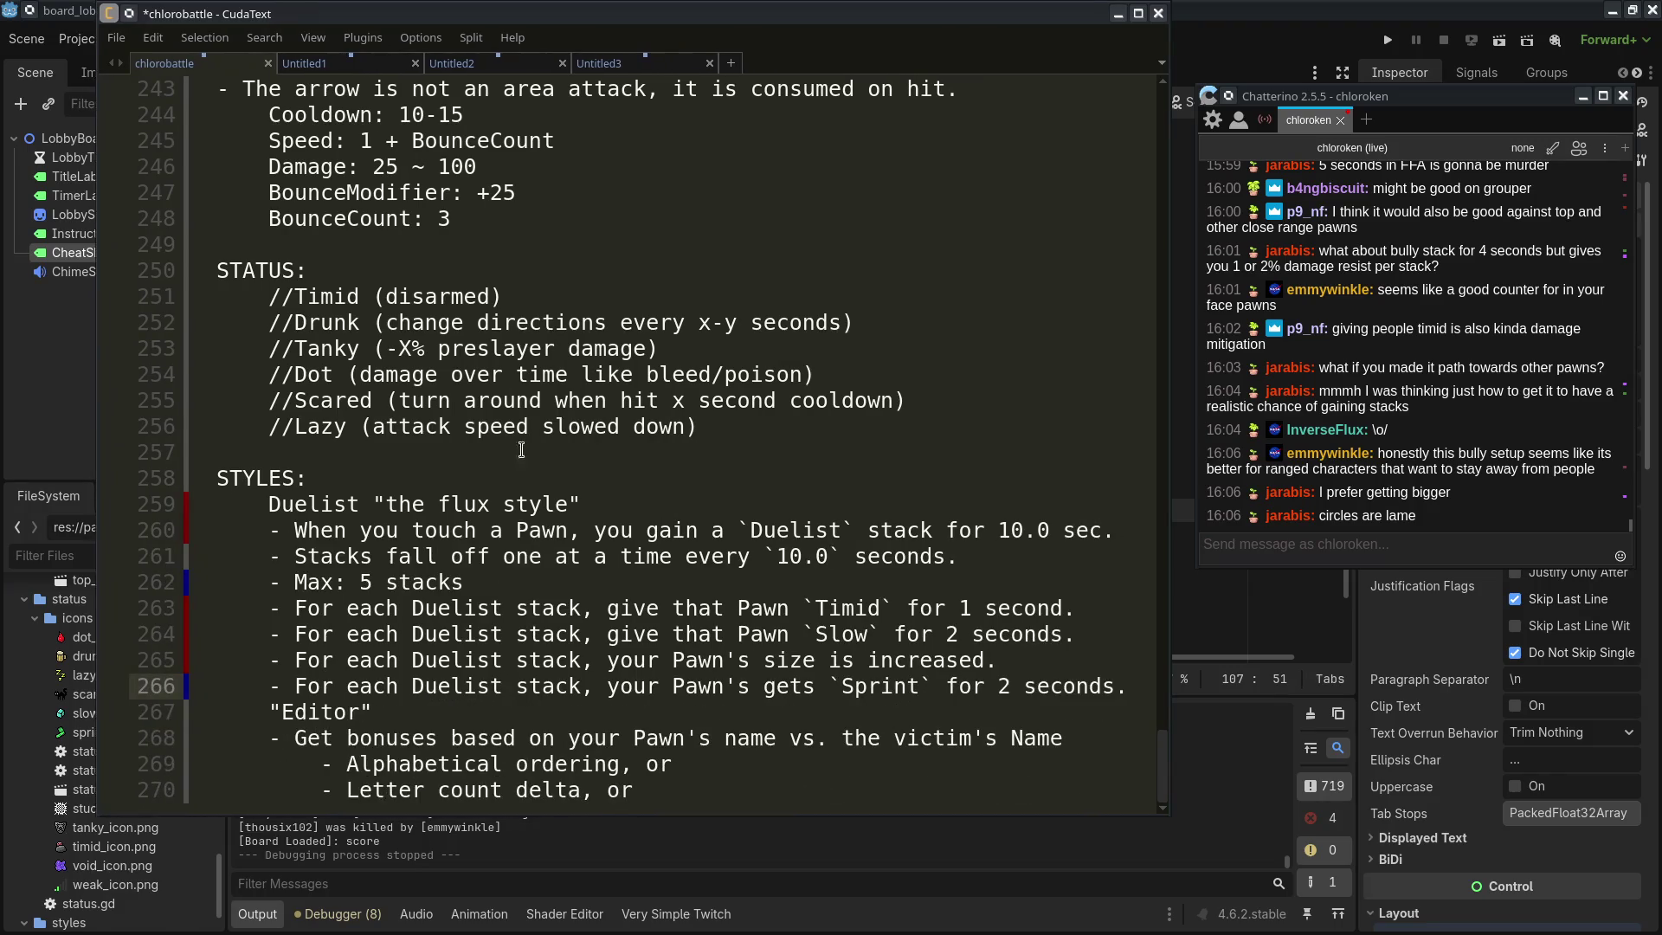
left_click(1014, 559)
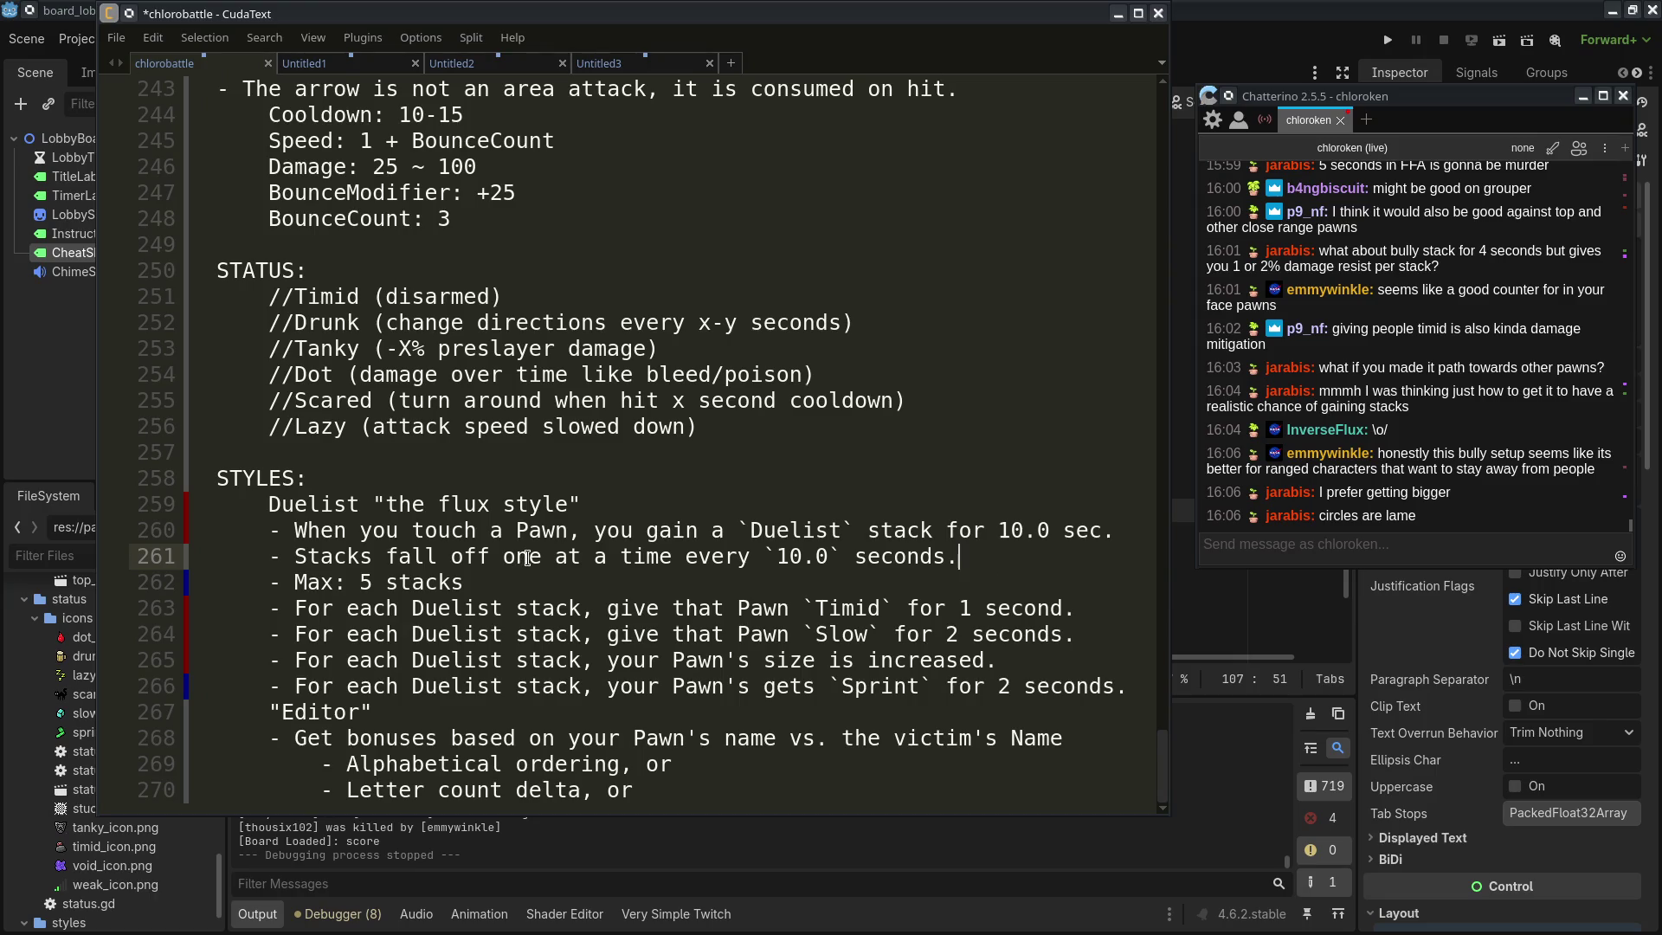
left_click(884, 586)
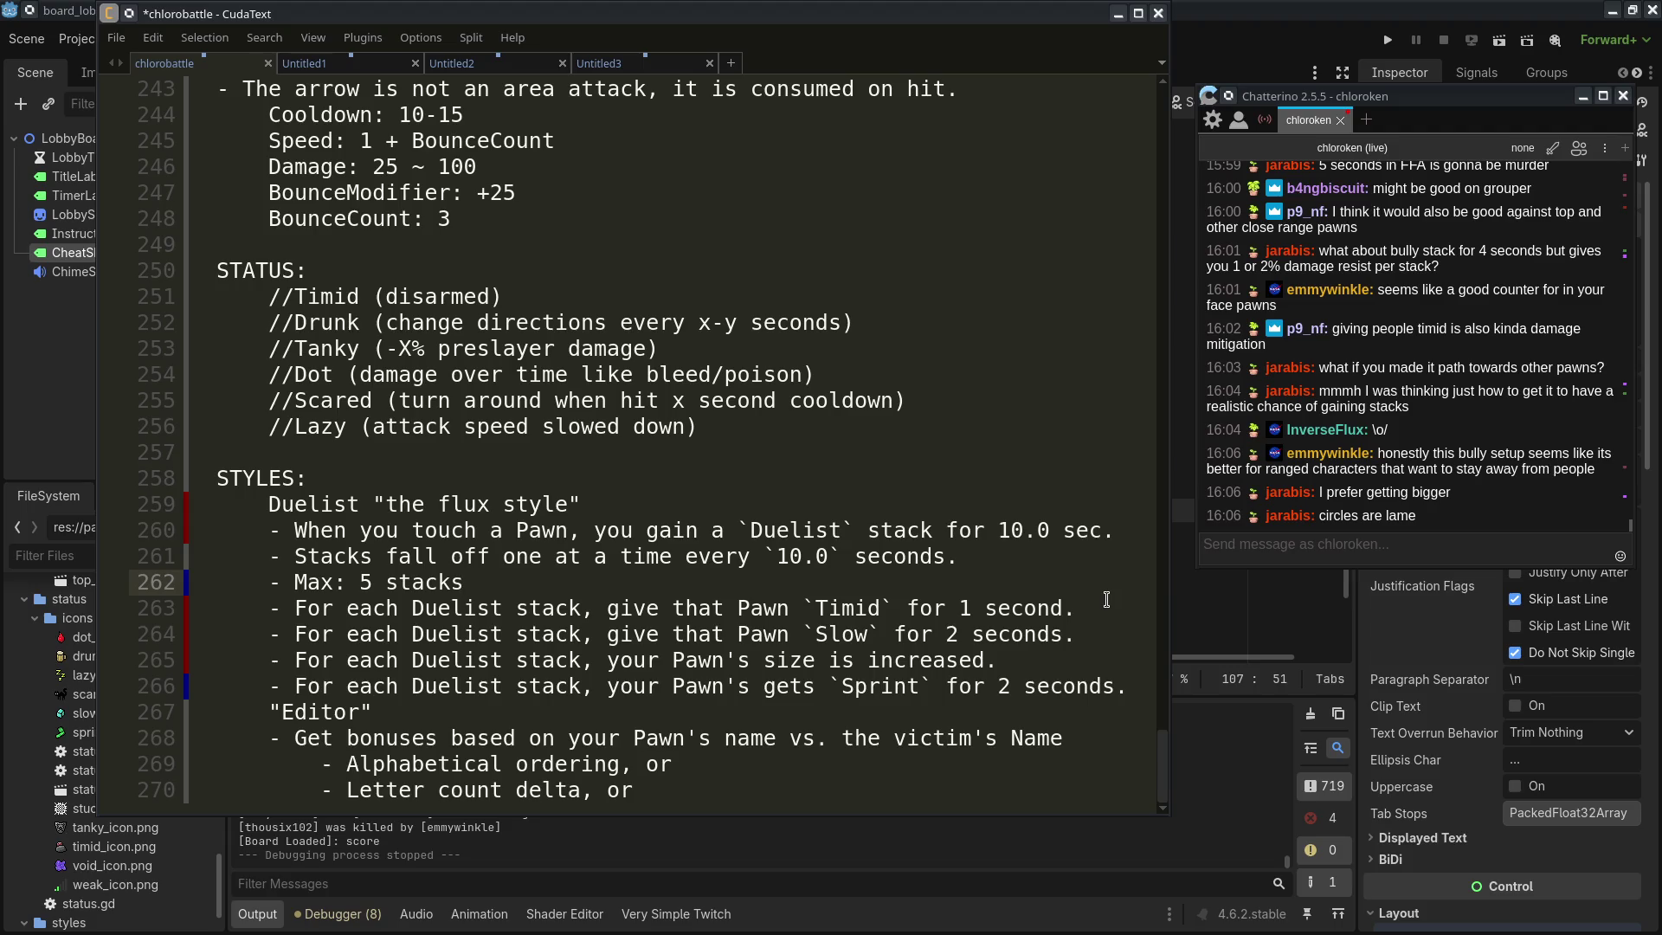
left_click(1093, 660)
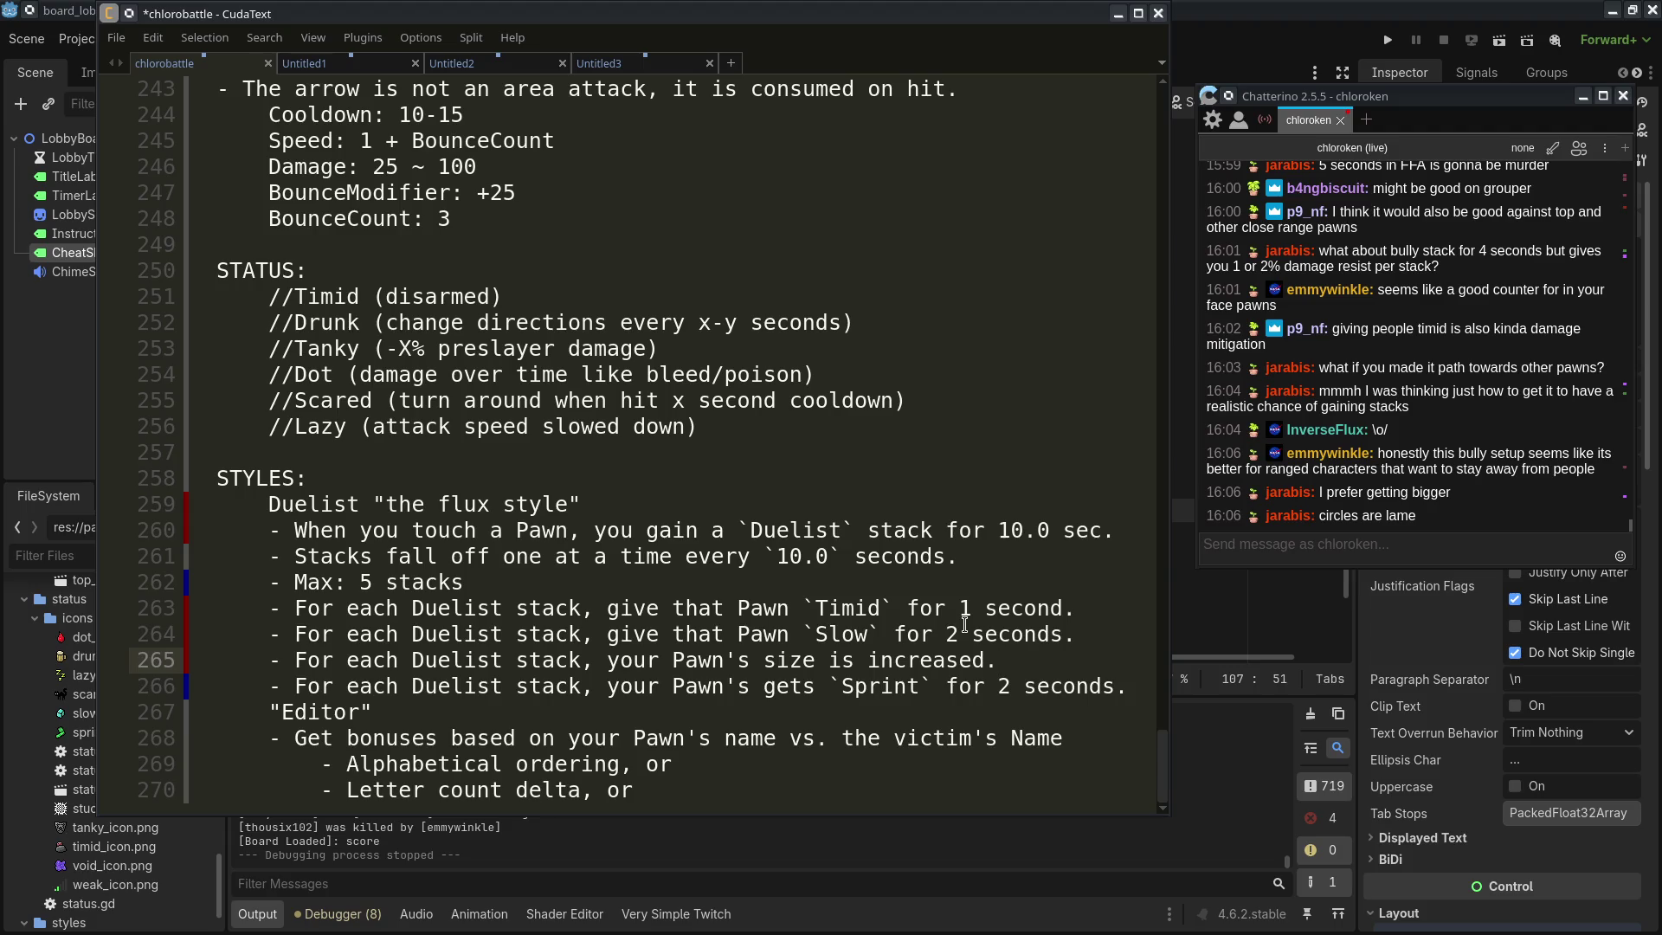
mouse_move(1126, 687)
left_mouse_down()
mouse_move(220, 530)
mouse_move(919, 660)
mouse_move(275, 610)
left_mouse_up()
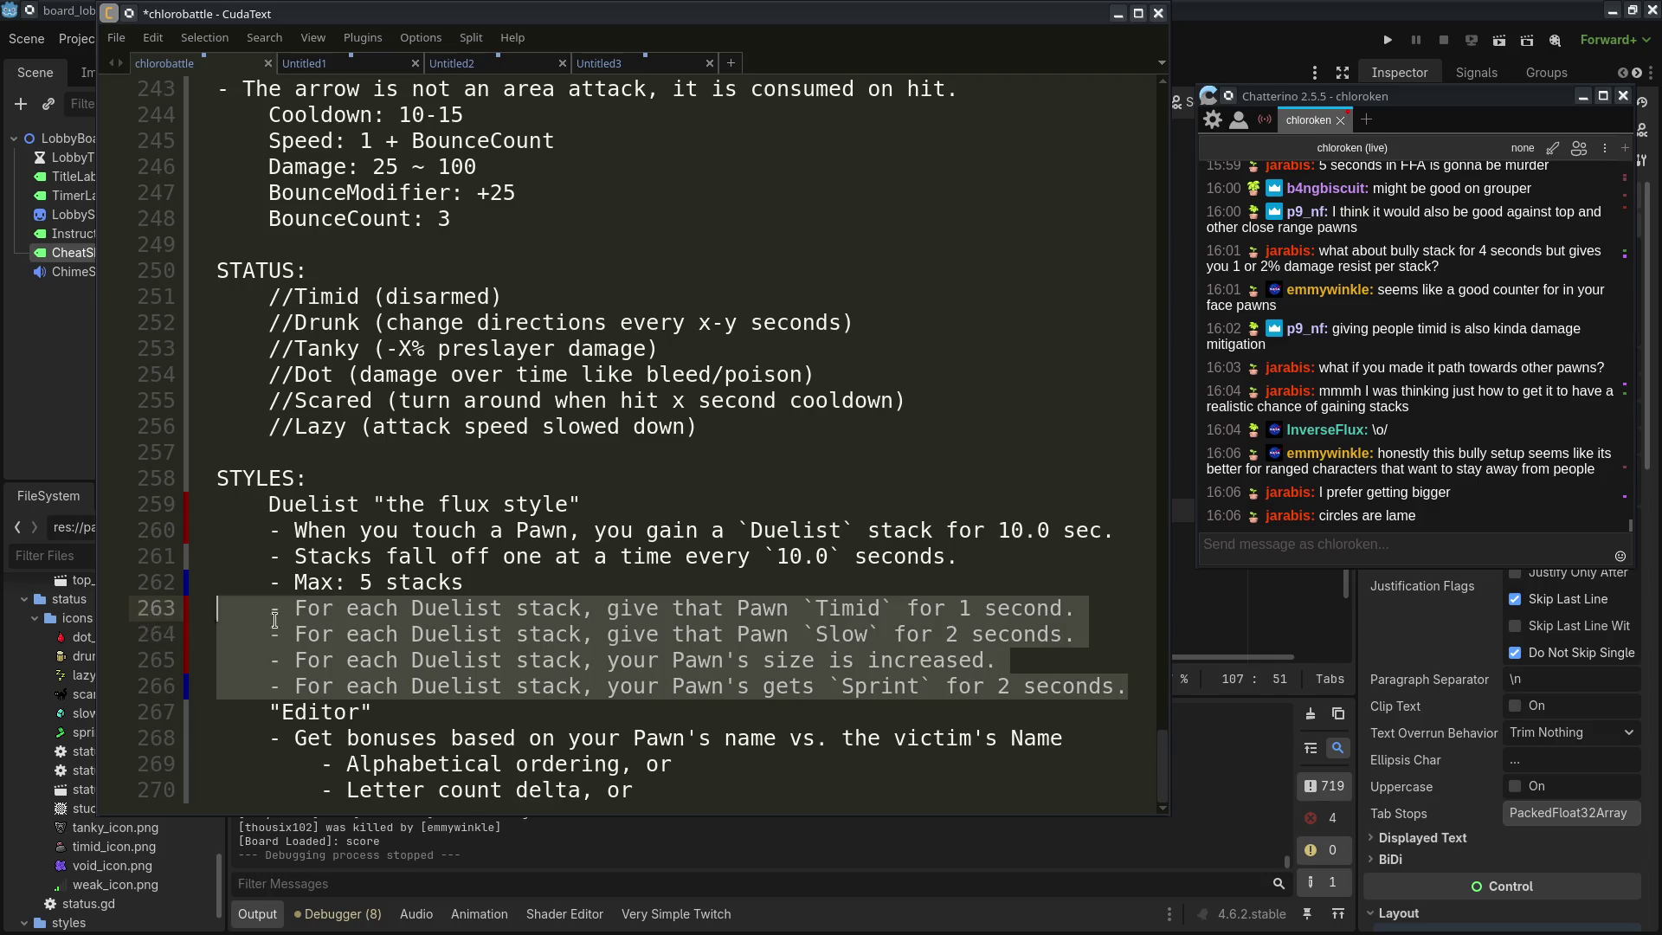
left_click(1147, 706)
left_click(1132, 688)
left_click(1088, 765)
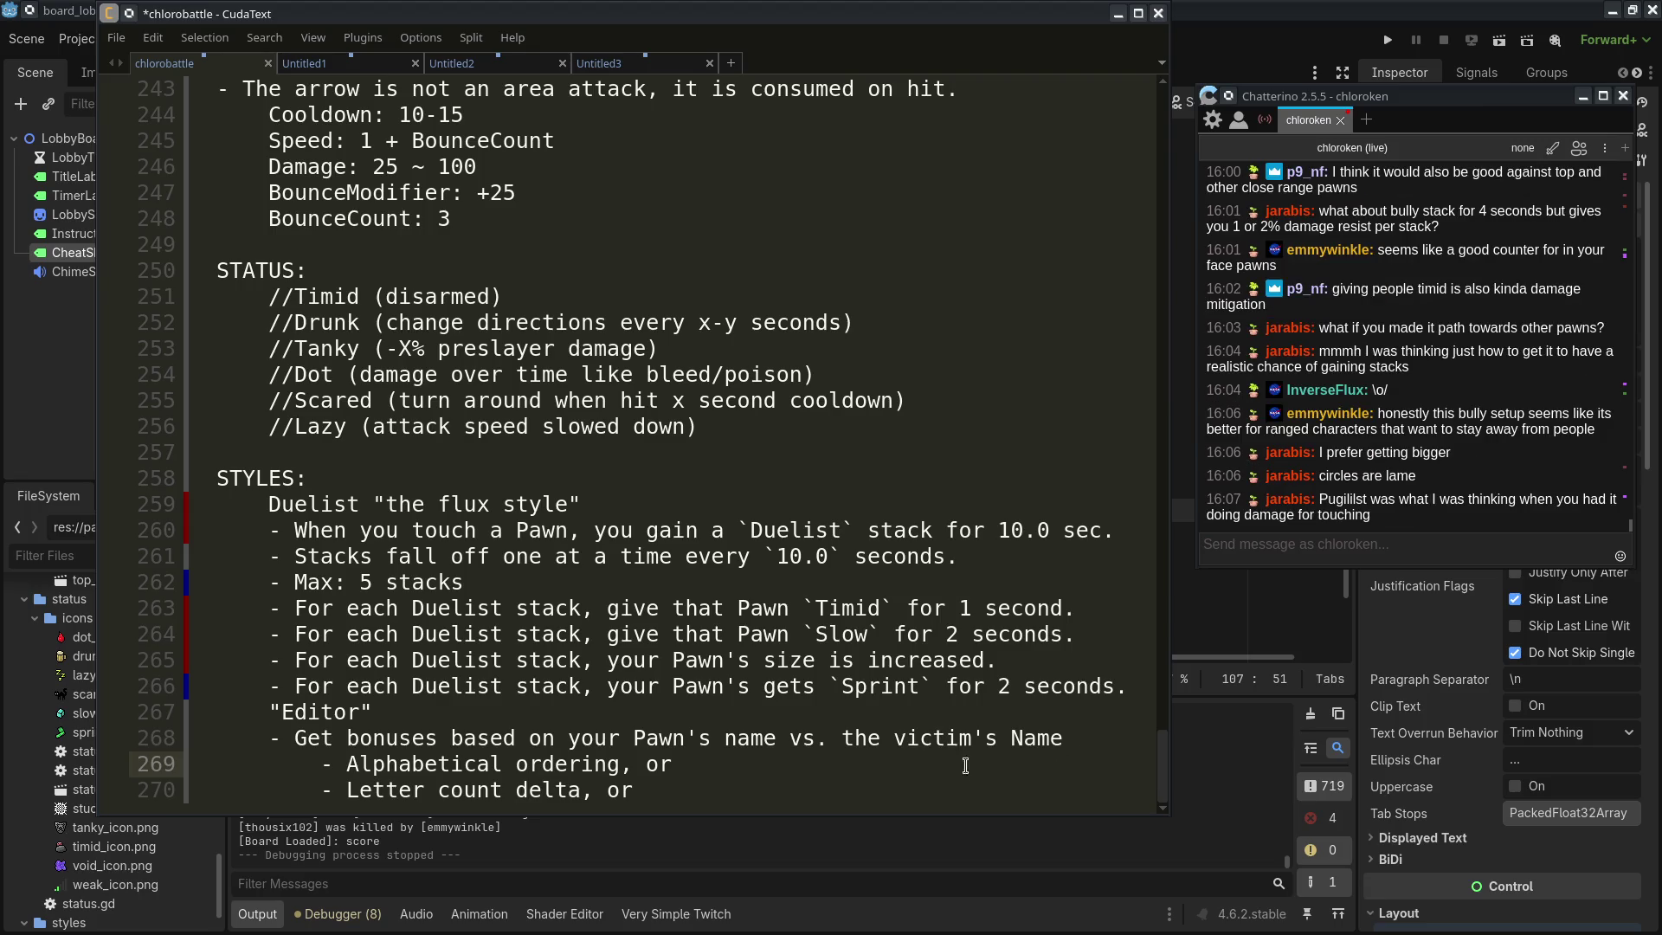
mouse_move(707, 510)
left_mouse_down()
mouse_move(952, 563)
mouse_move(1112, 688)
left_mouse_up()
left_click(1102, 686)
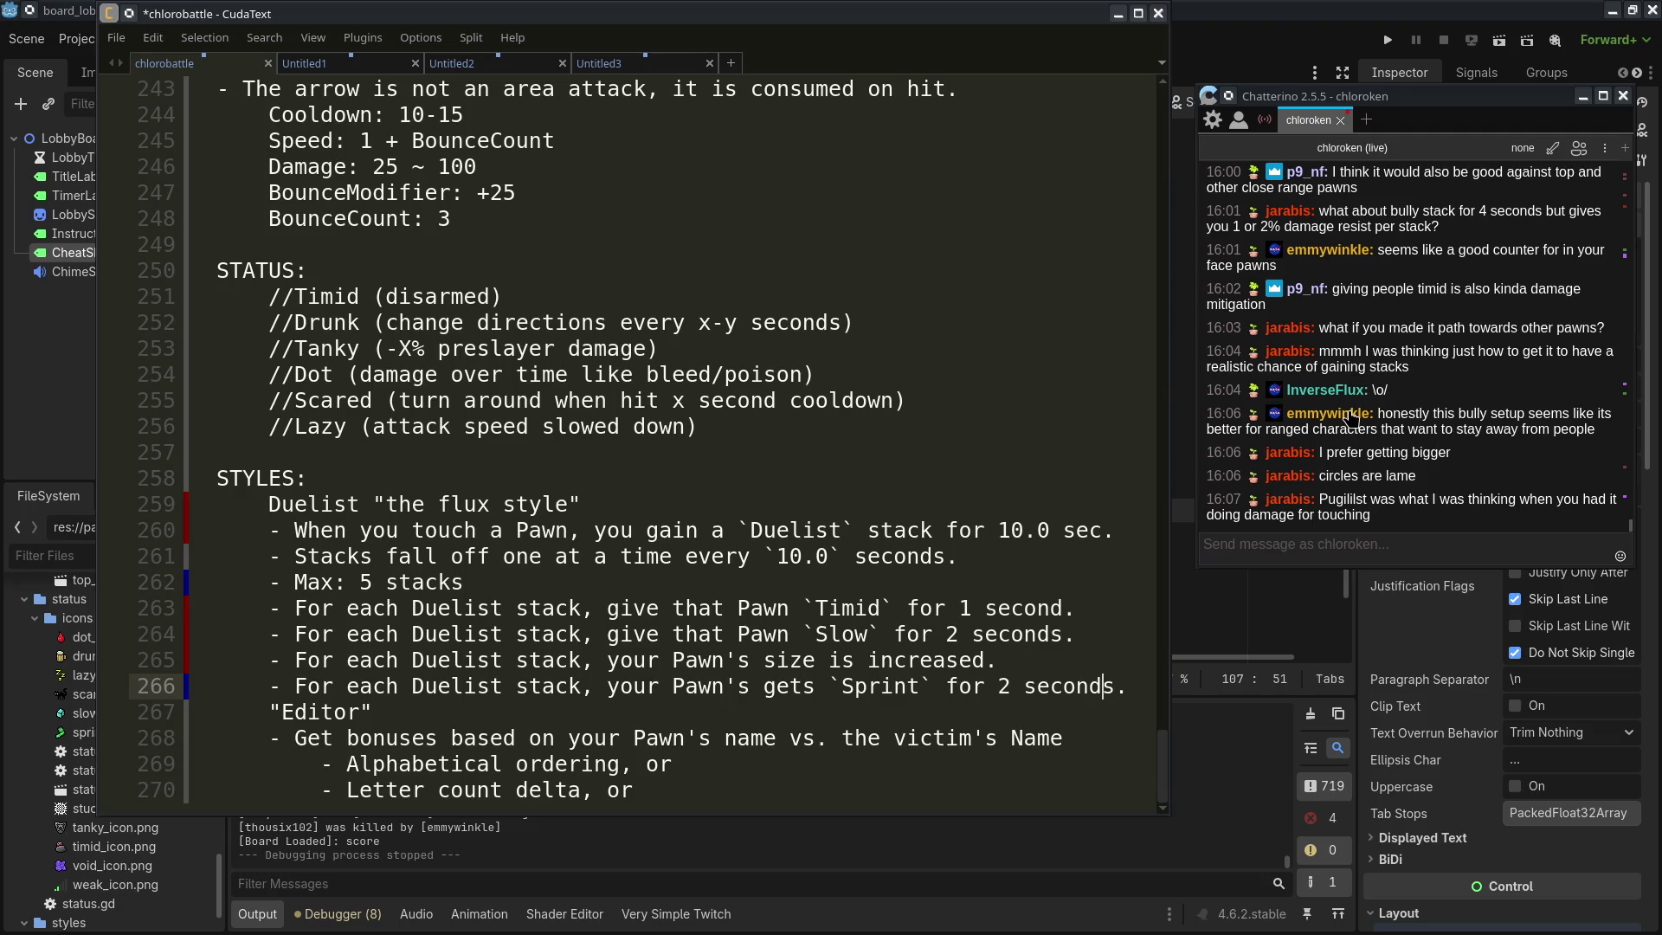
left_click(1358, 512)
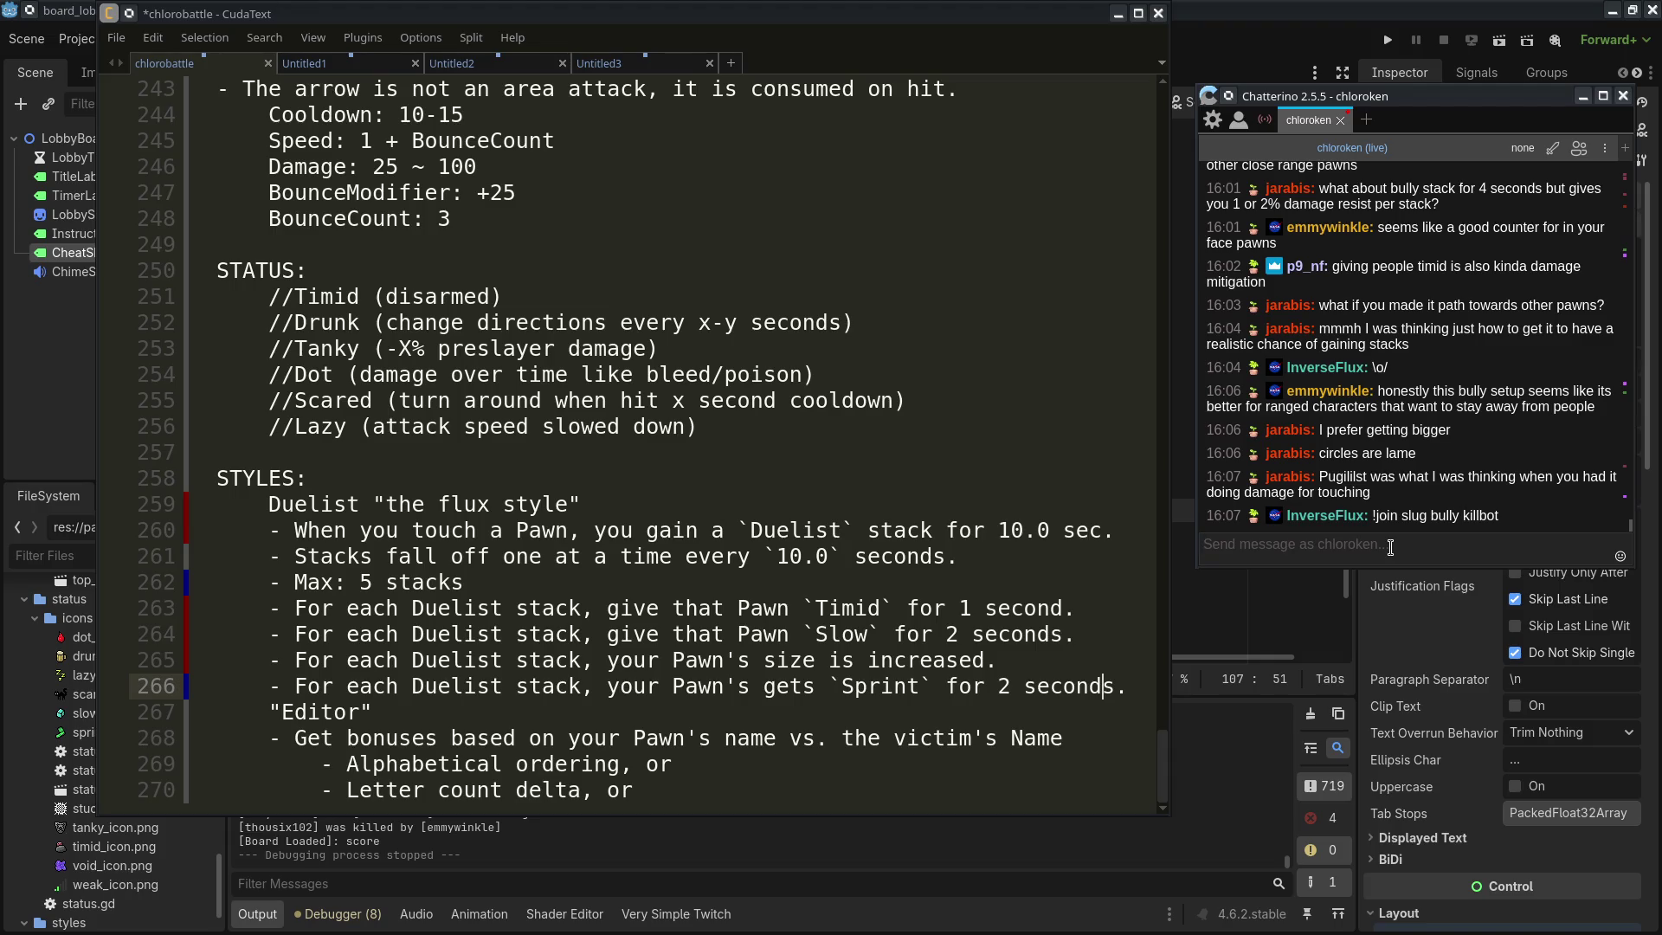
scroll(1127, 662, "up", 1)
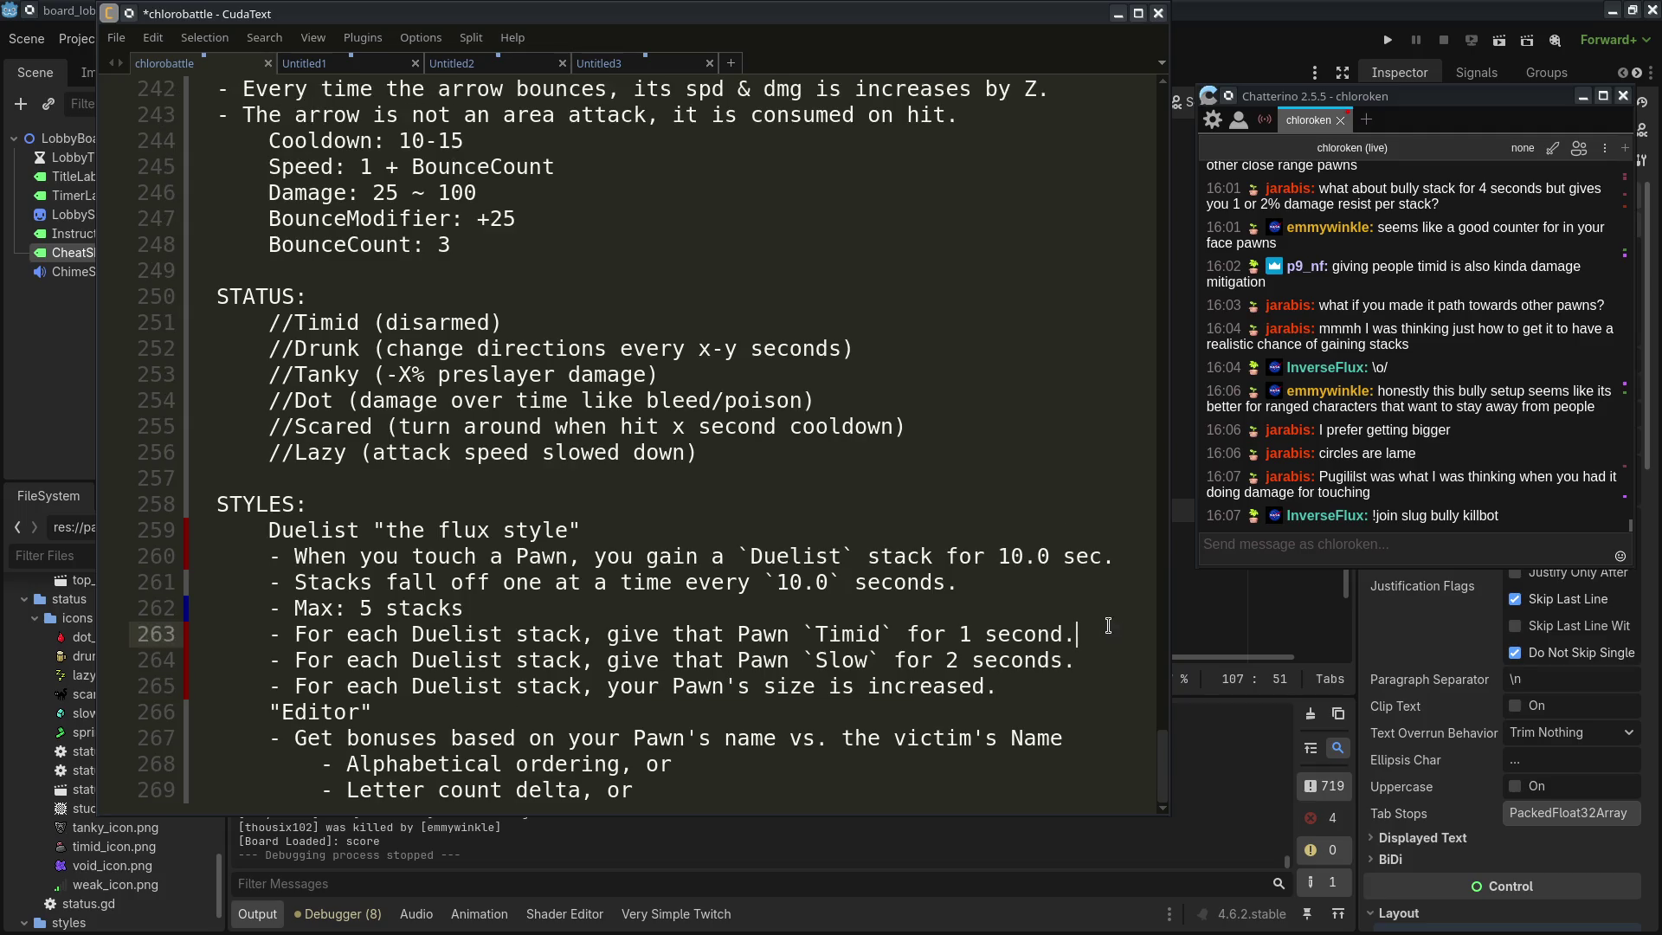
Cut the Timid, Slow and Sprint rules and paste them below the size rule
key("ctrl+shift+Up")
key("shift+Up")
key("shift+Up")
key("shift+Up")
key("ctrl+x")
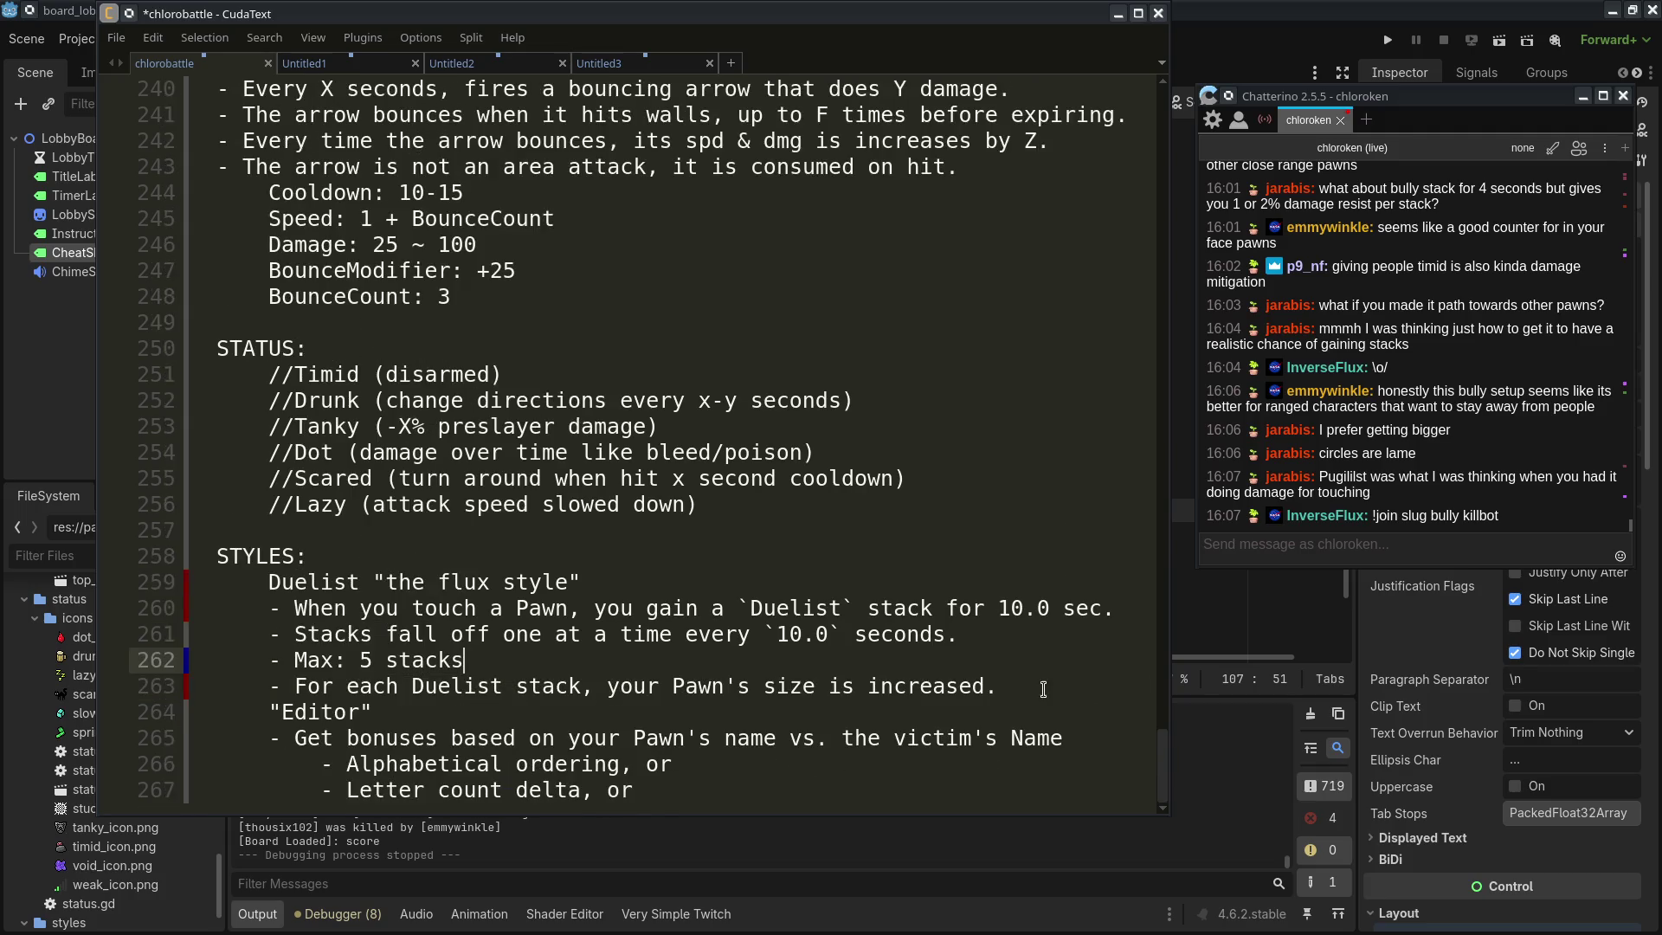
left_click(1025, 687)
key("ctrl+v")
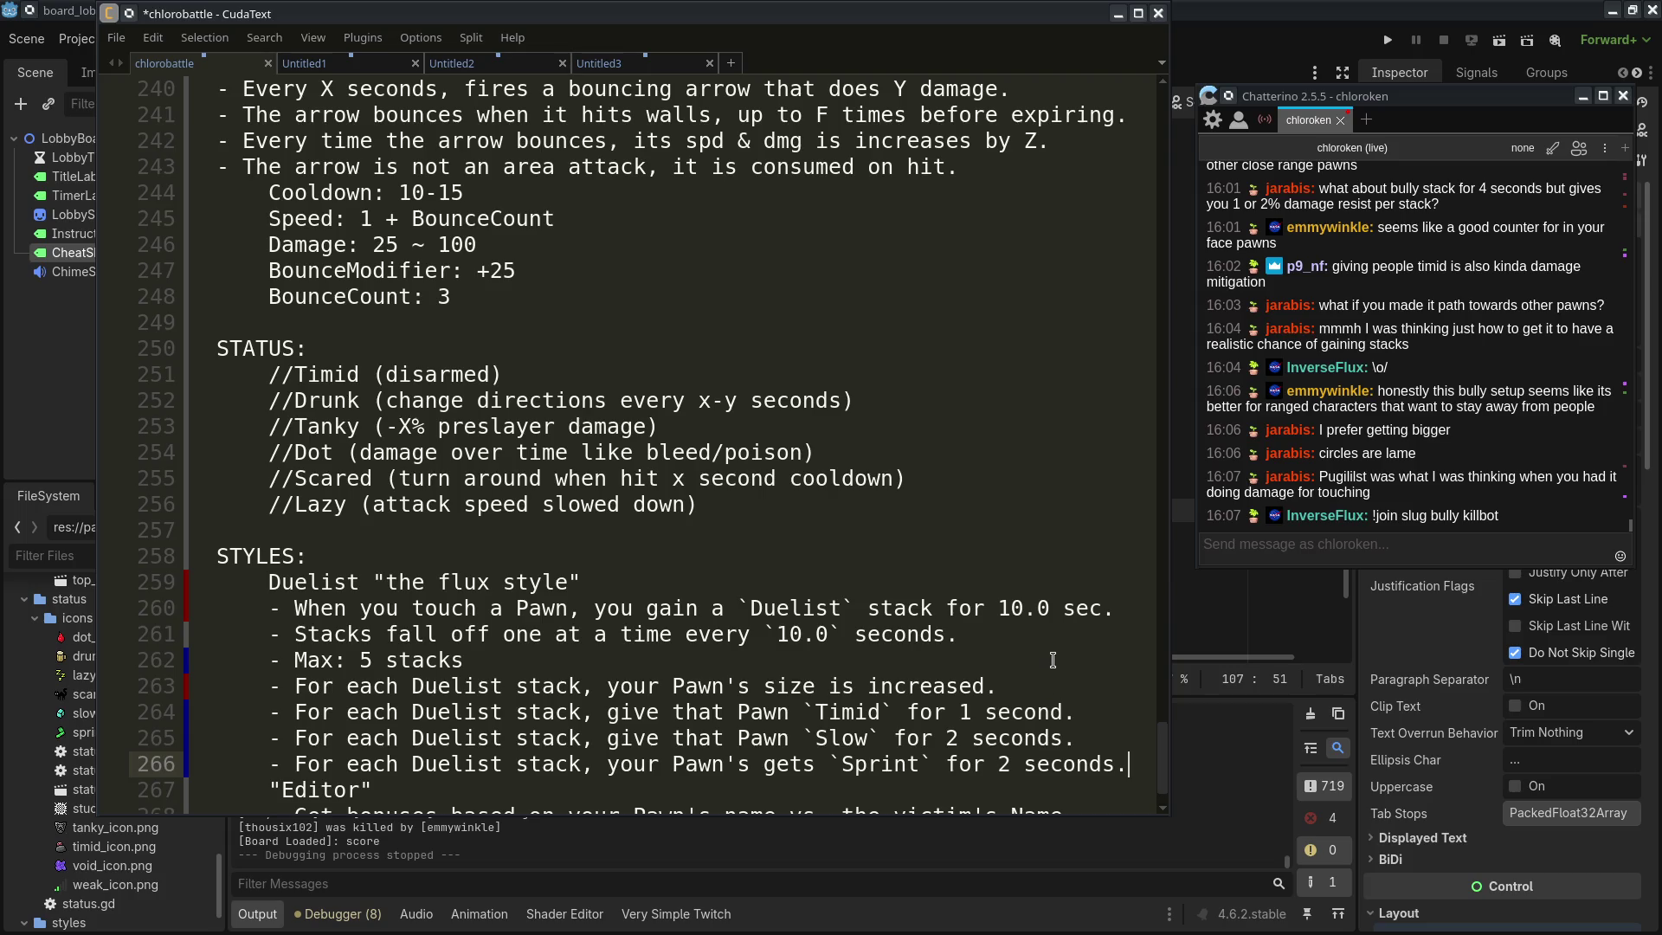
Delete the touch, falloff and maximum lines, then undo to restore them
left_click_drag(1052, 659, 1030, 585)
key("BackSpace")
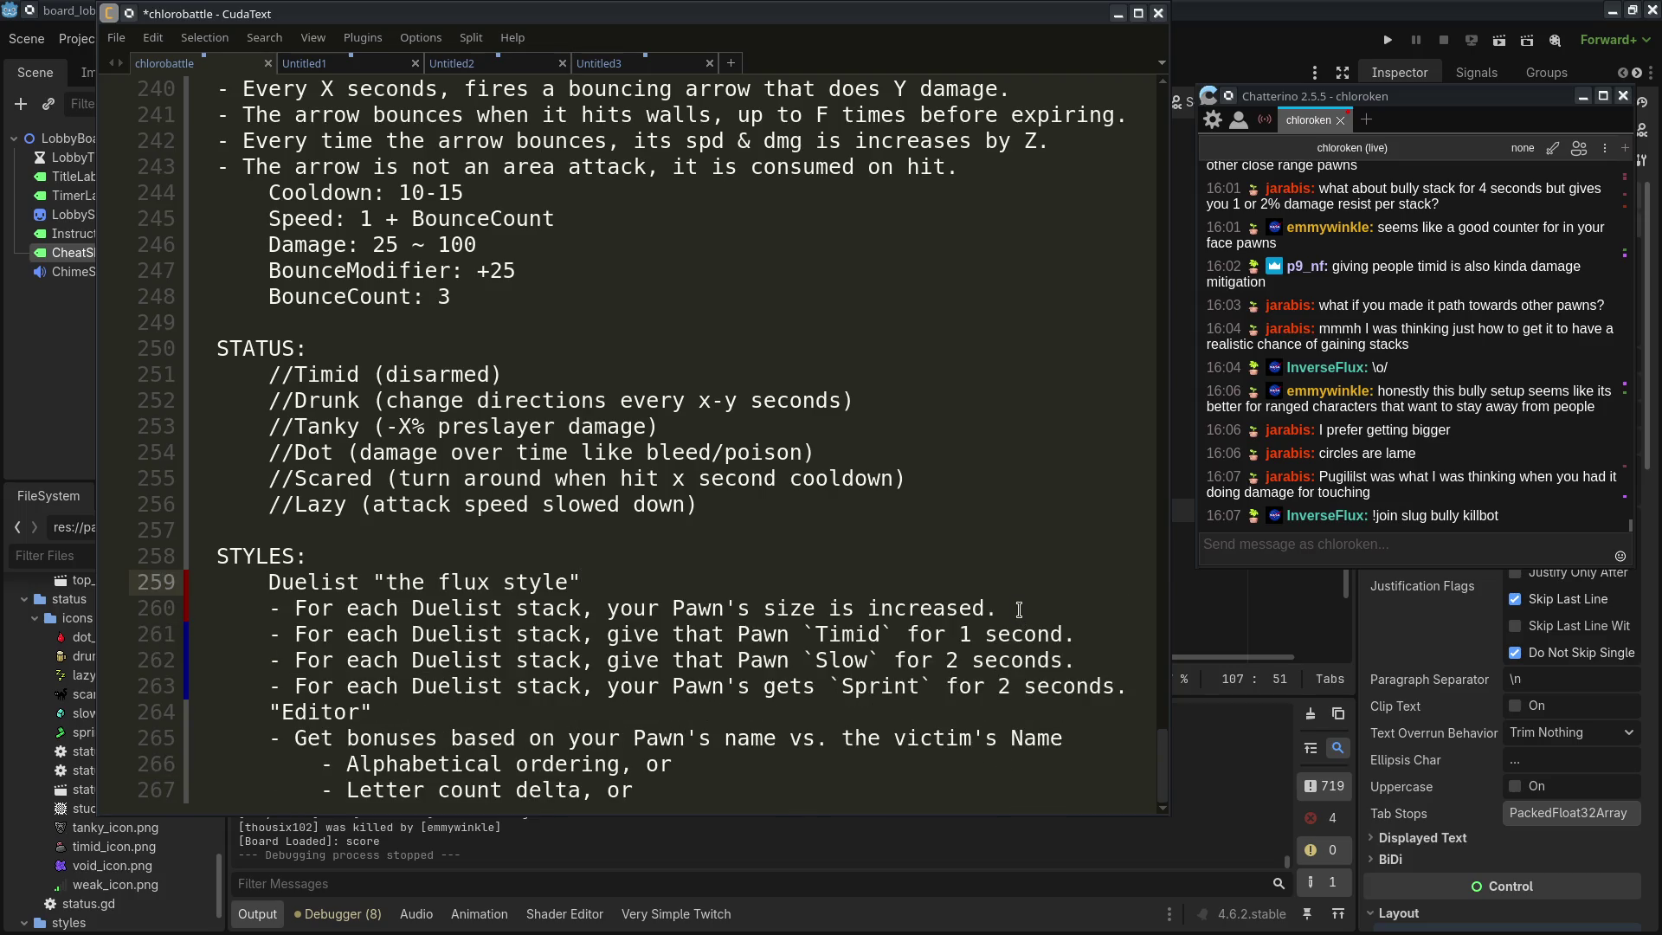
key("ctrl+z")
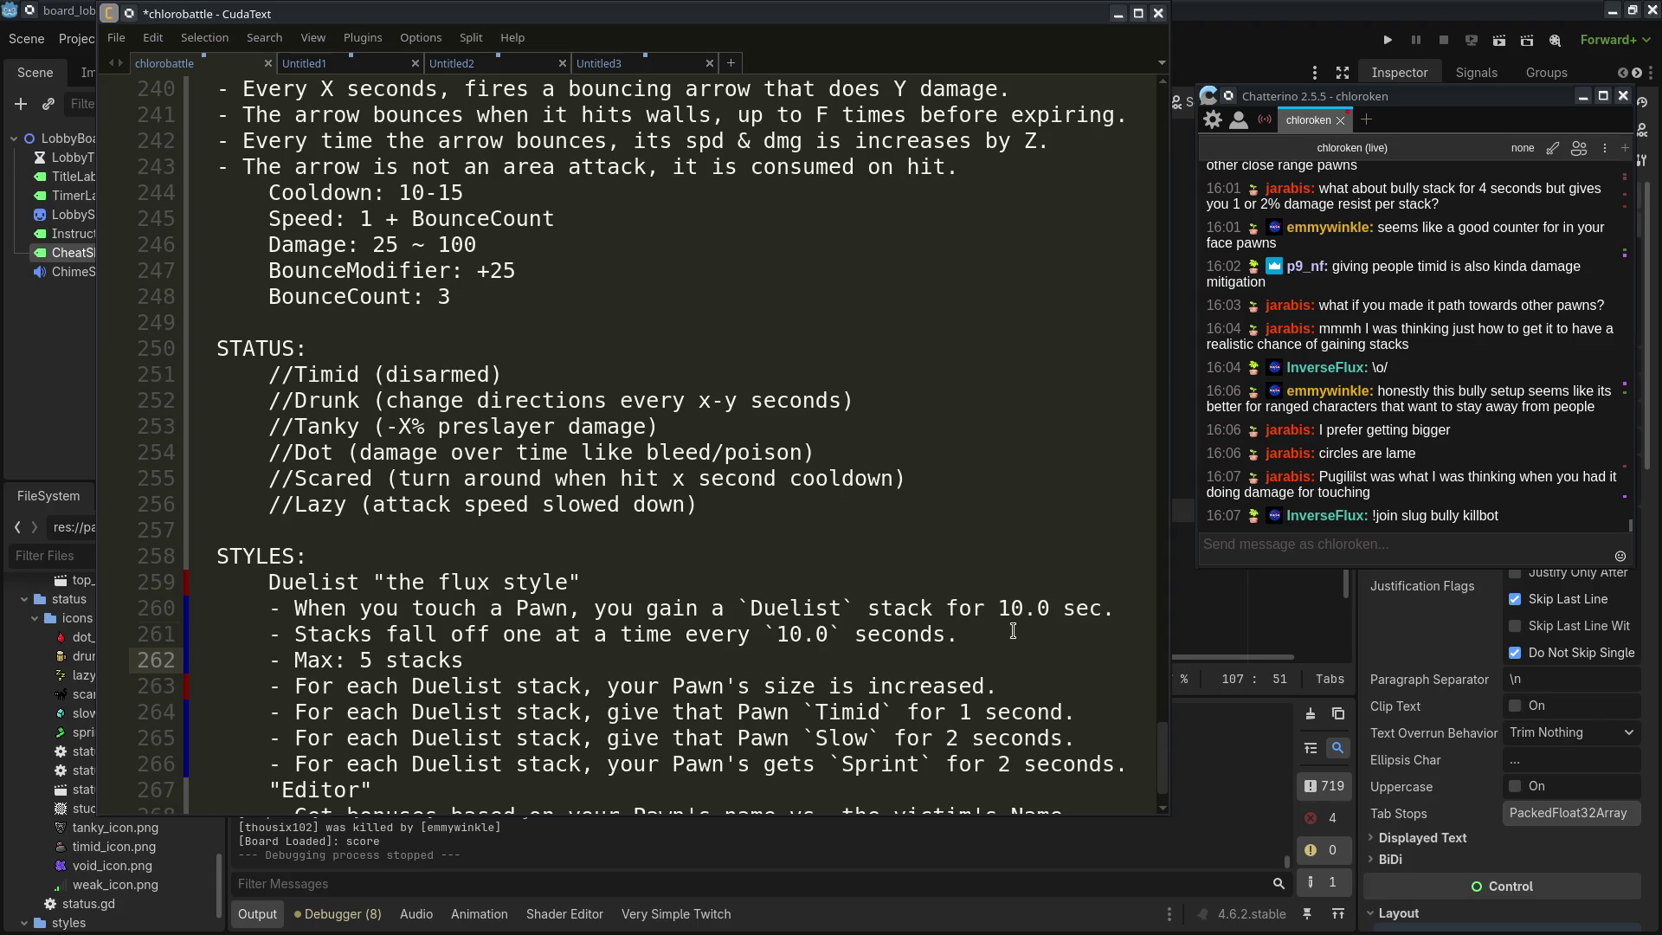
left_click(1013, 631)
key("ctrl+z")
key("ctrl+z")
Move the size rule line around and settle it directly below Max: 5 stacks
left_click_drag(1004, 681, 1017, 656)
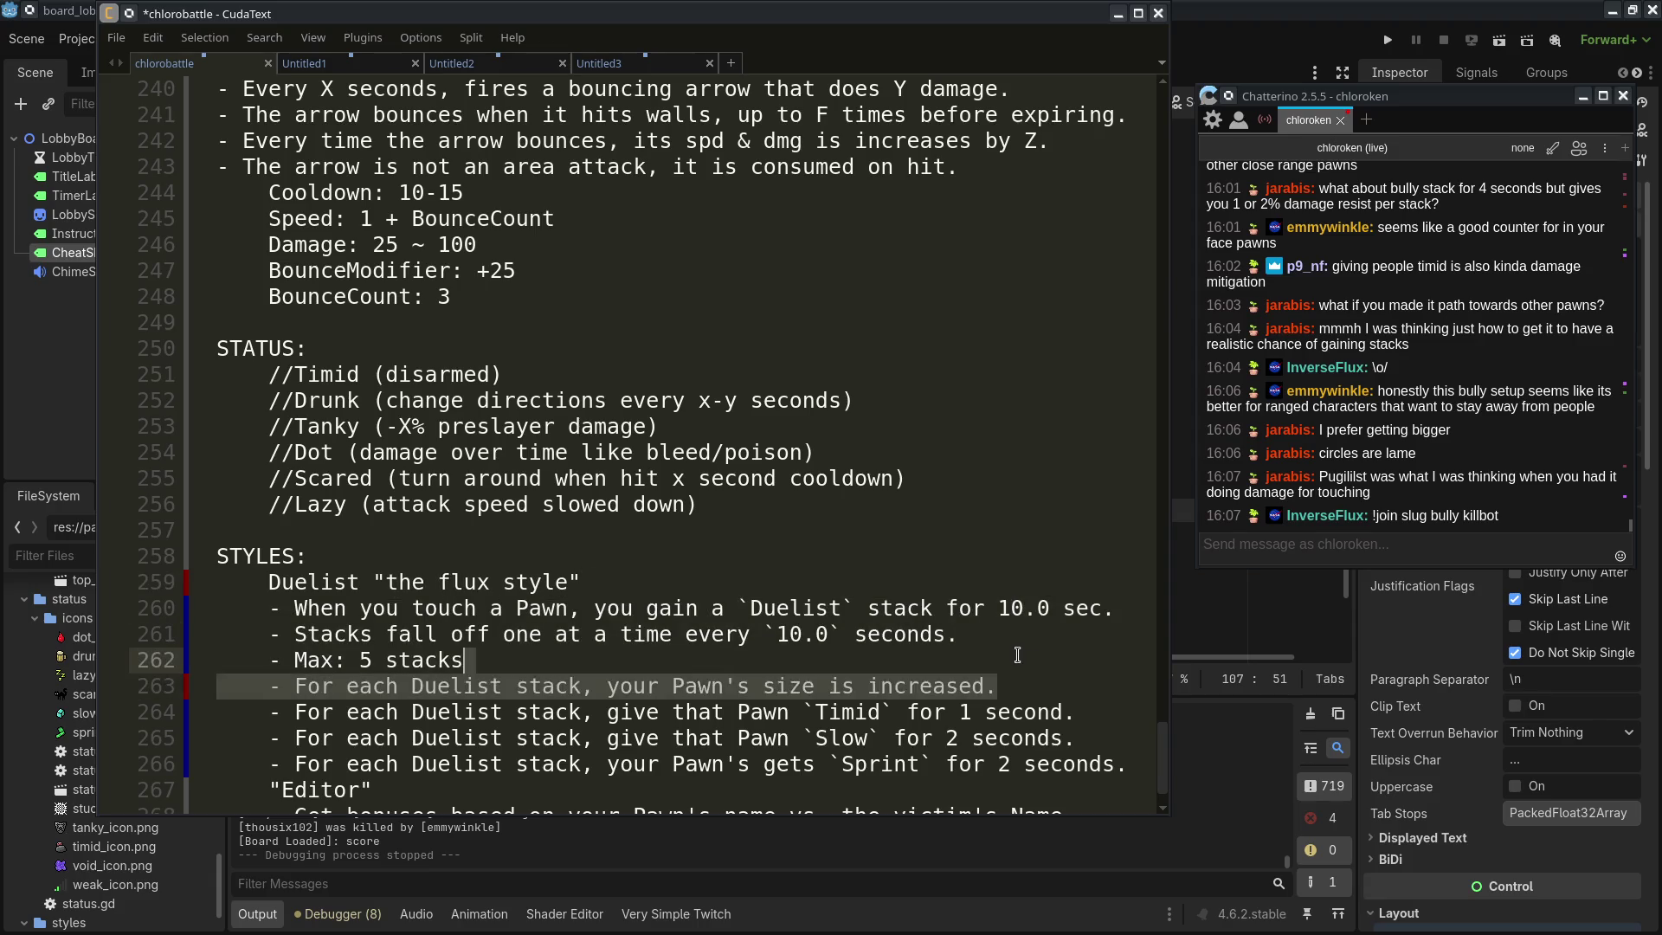
key("ctrl+shift+Up")
key("ctrl+shift+Up")
key("ctrl+shift+Up")
key("ctrl+shift+Down")
key("ctrl+shift+Down")
key("End")
key("Return")
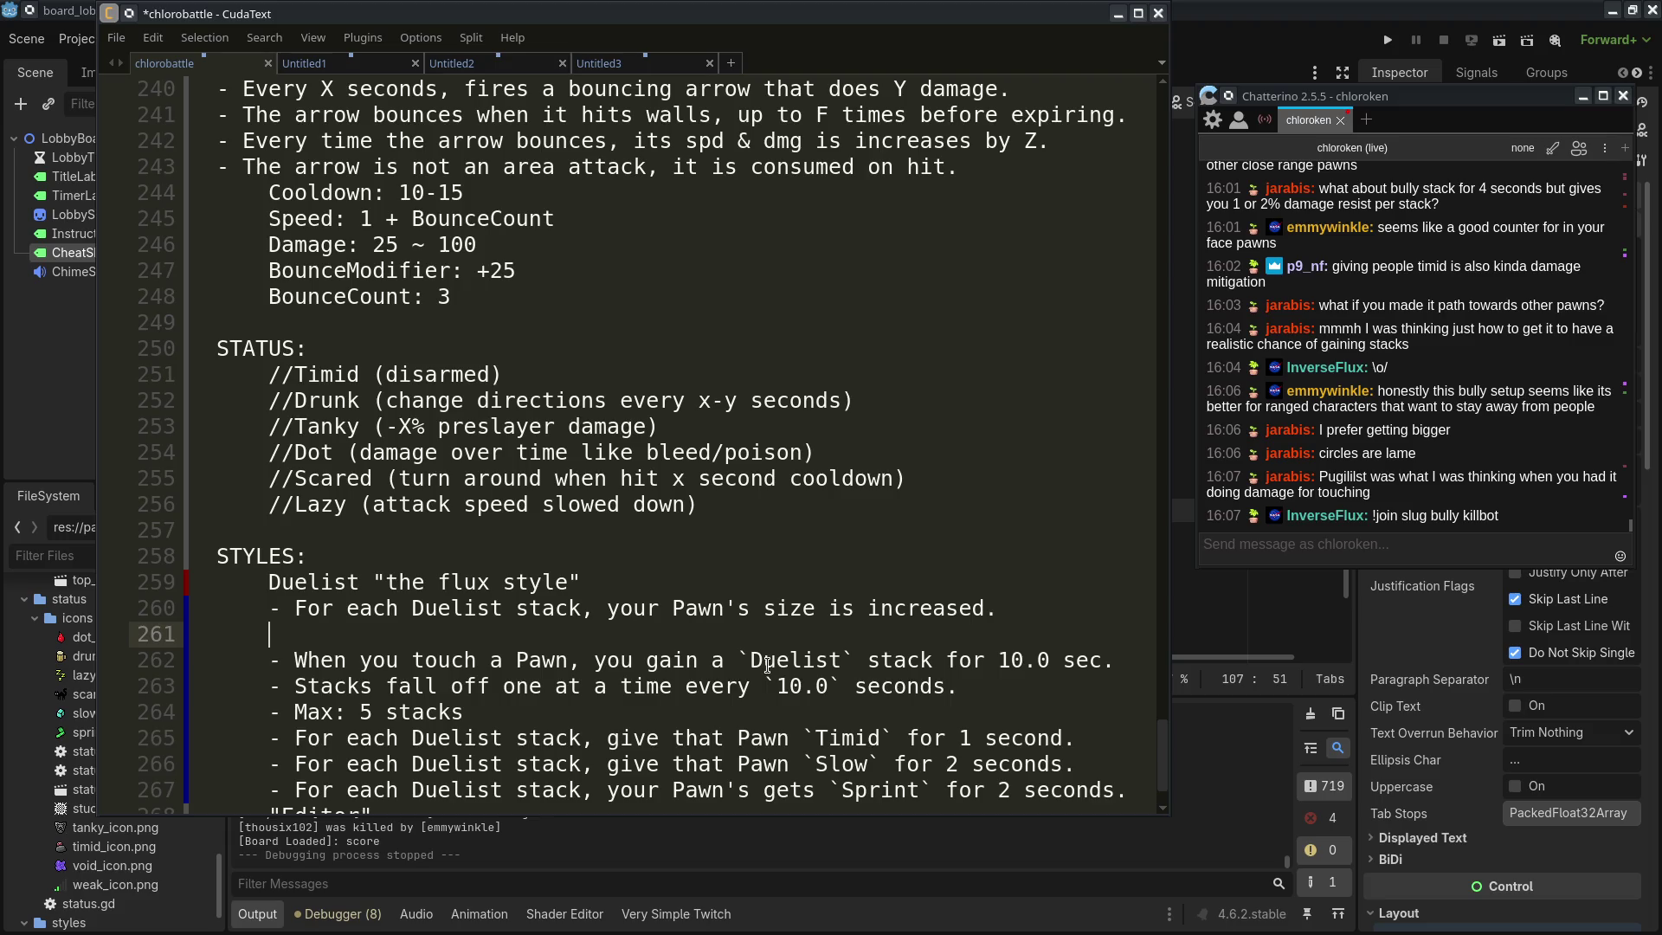
key("BackSpace")
key("shift+Home")
key("ctrl+shift+Down")
key("ctrl+shift+Down")
key("ctrl+shift+Down")
left_click(785, 511)
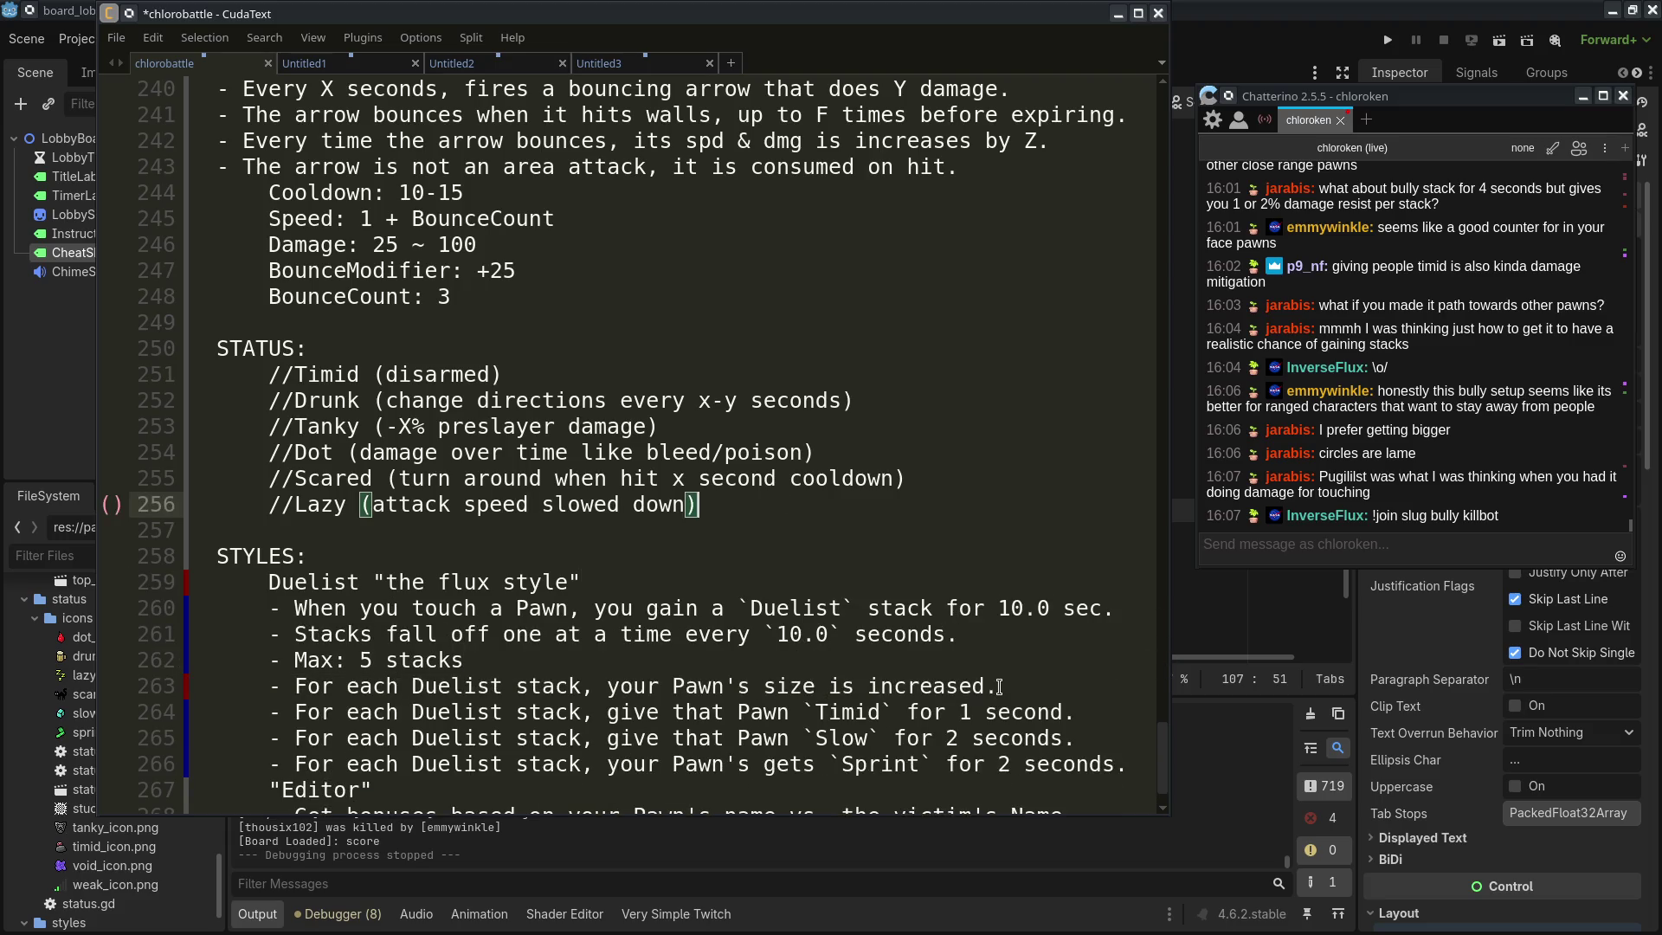
Add an indented duelist formula note 'scale = baseScale * mod * stacks' under the size rule
left_click(999, 686)
key("Return")
key("Tab")
type("-")
type("paw")
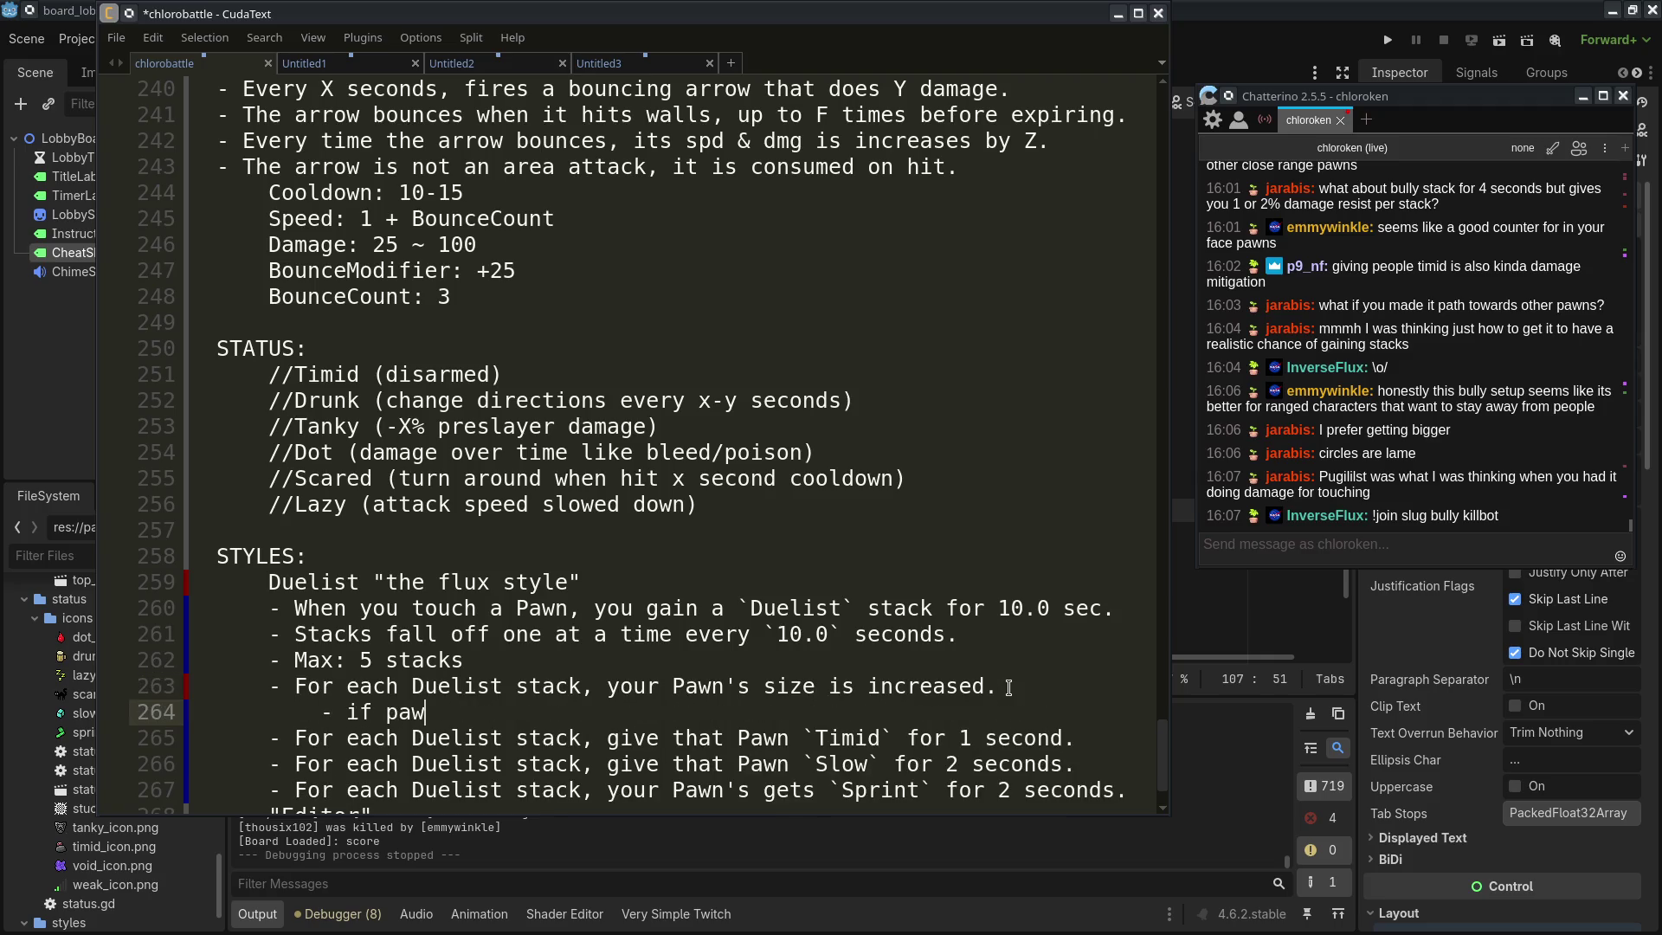
type("nstyle==due")
type("list:")
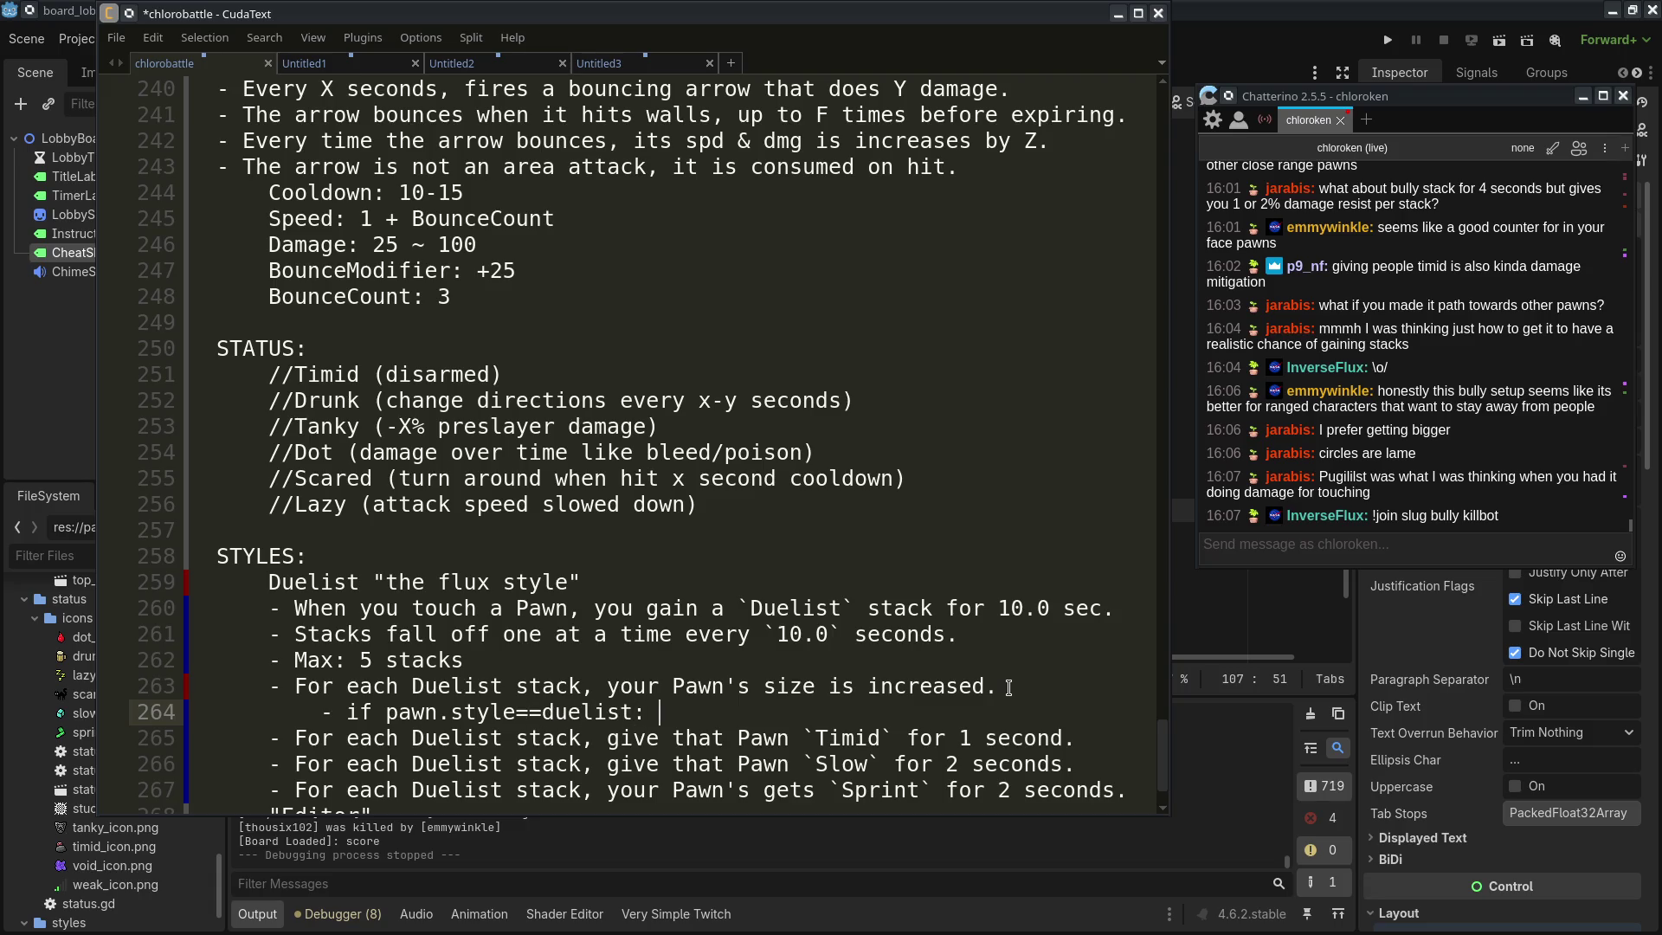
type("size")
key("BackSpace")
key("BackSpace")
key("BackSpace")
type("scale = baseScale * ")
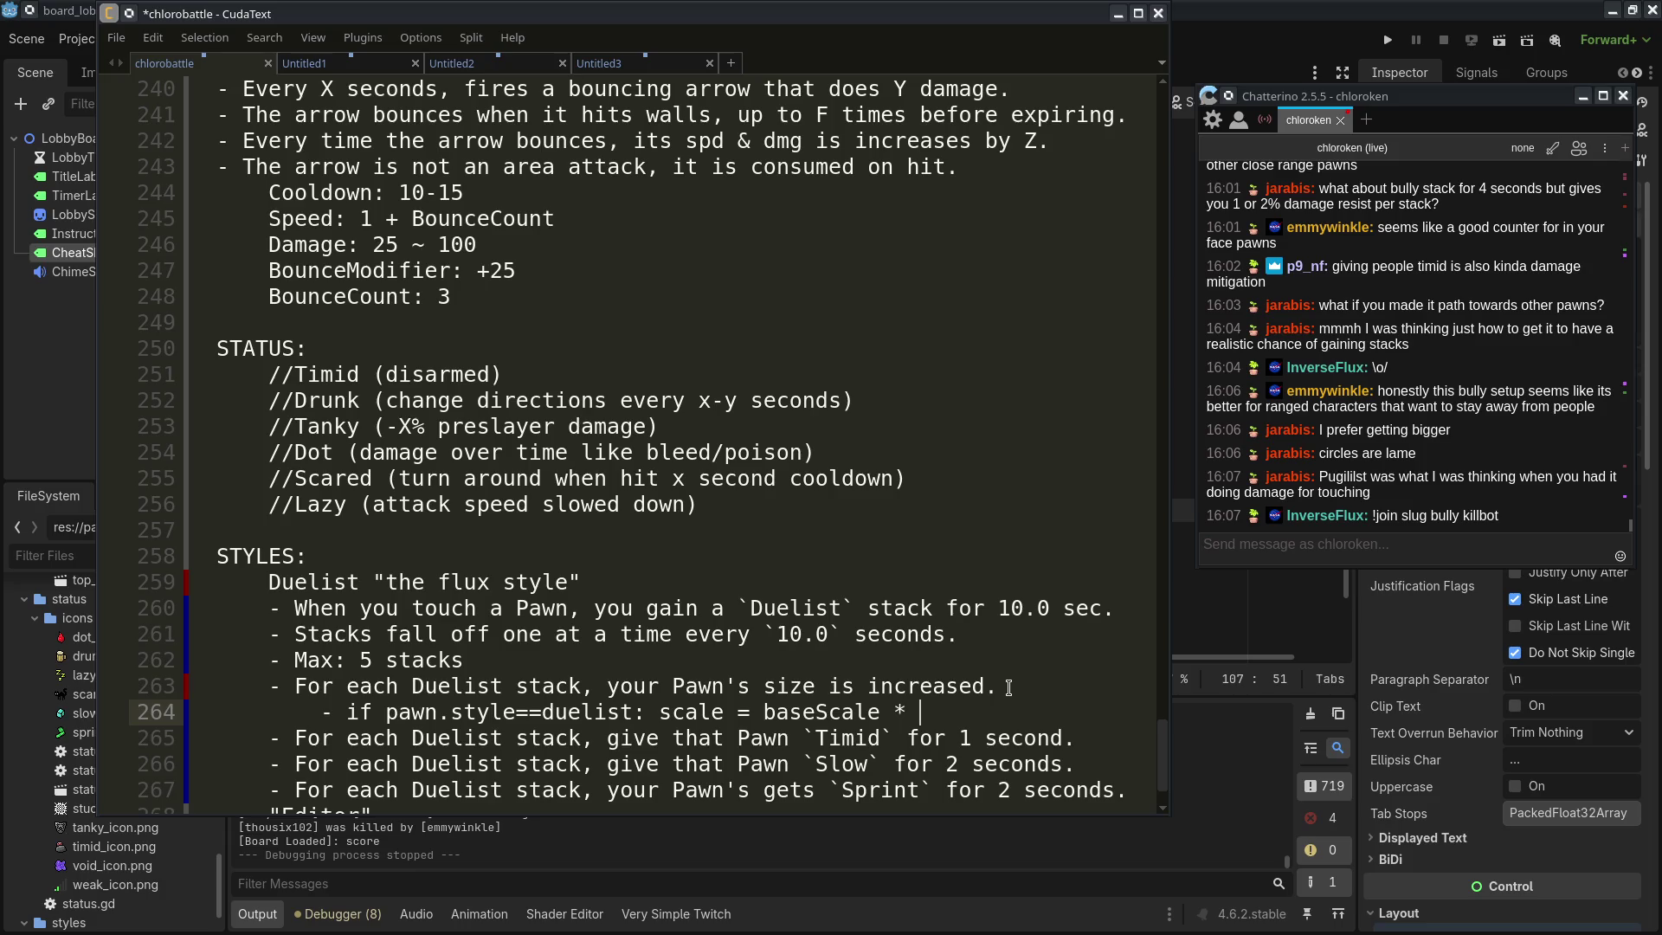
type("mod * ")
type("stacks")
Insert blank lines after the Max: 5 stacks rule and after the size rule
scroll(1013, 690, "down", 1)
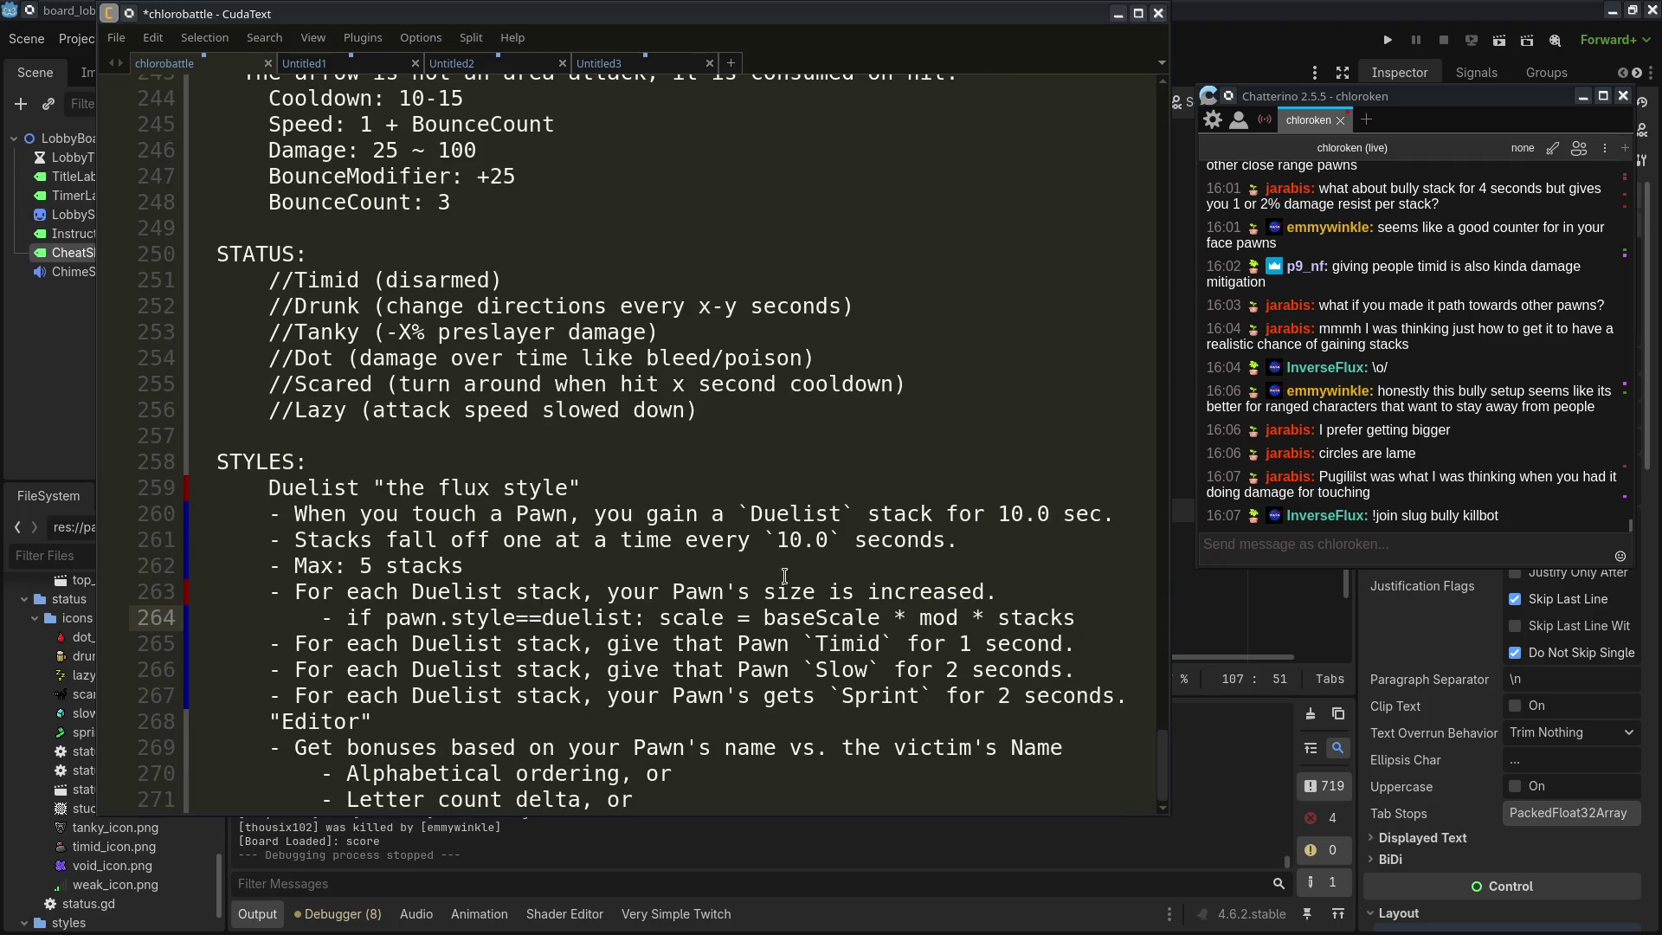
left_click_drag(784, 575, 217, 487)
left_click(617, 572)
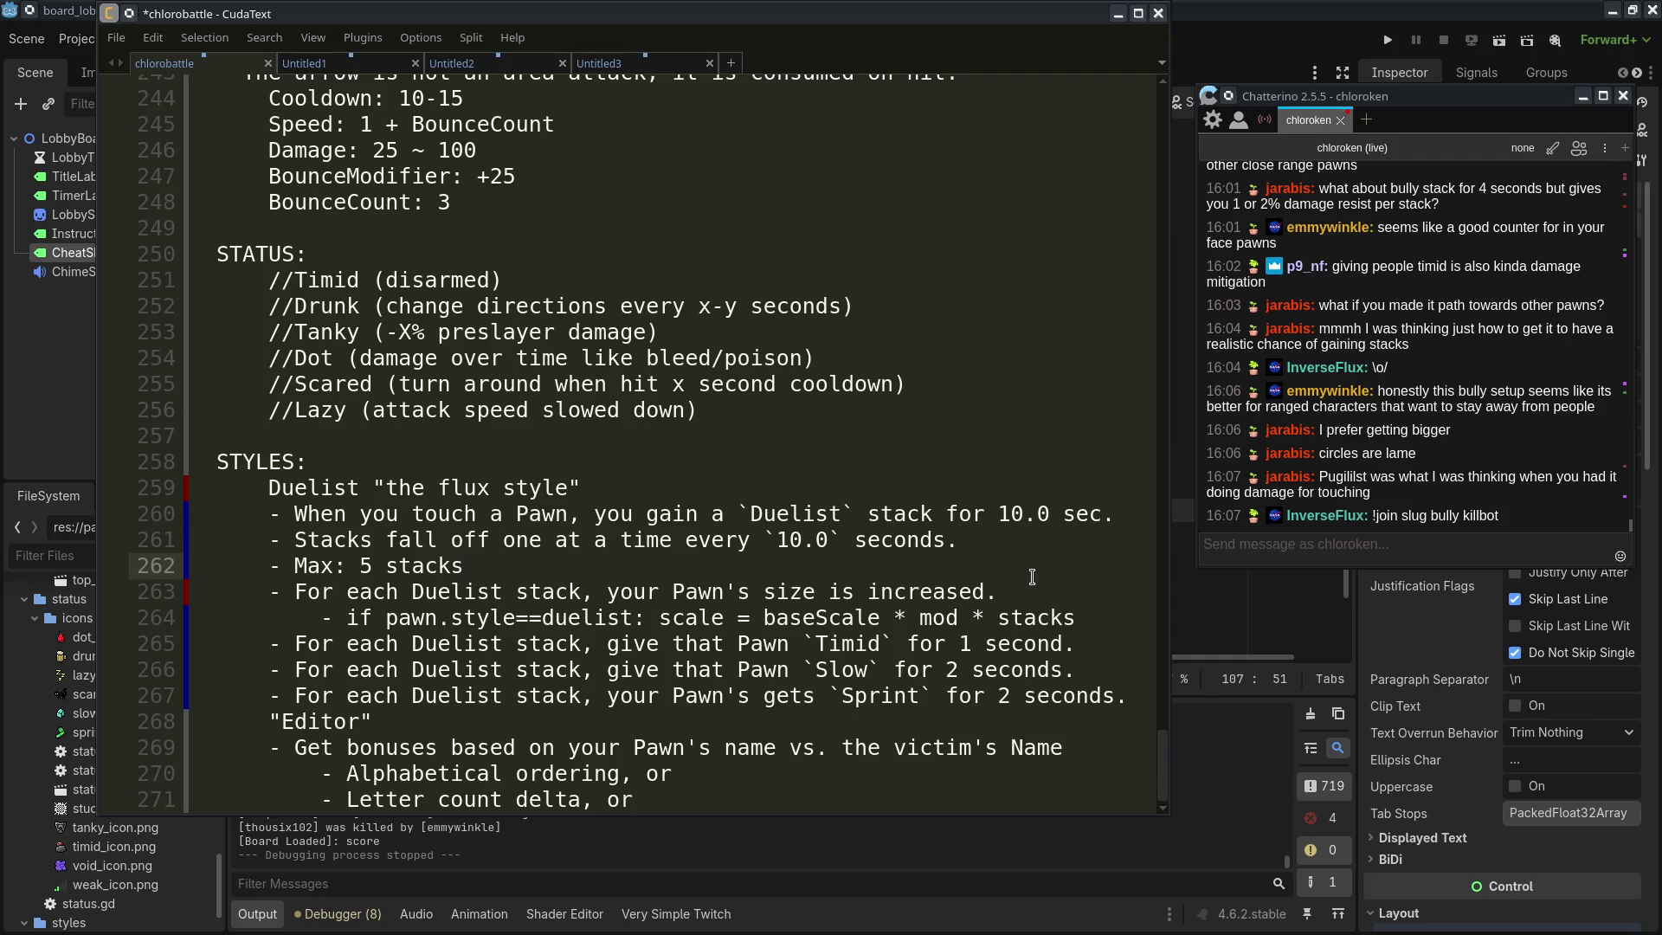
key("Return")
left_click(1093, 645)
key("Return")
left_click_drag(1093, 666, 919, 727)
left_click(919, 727)
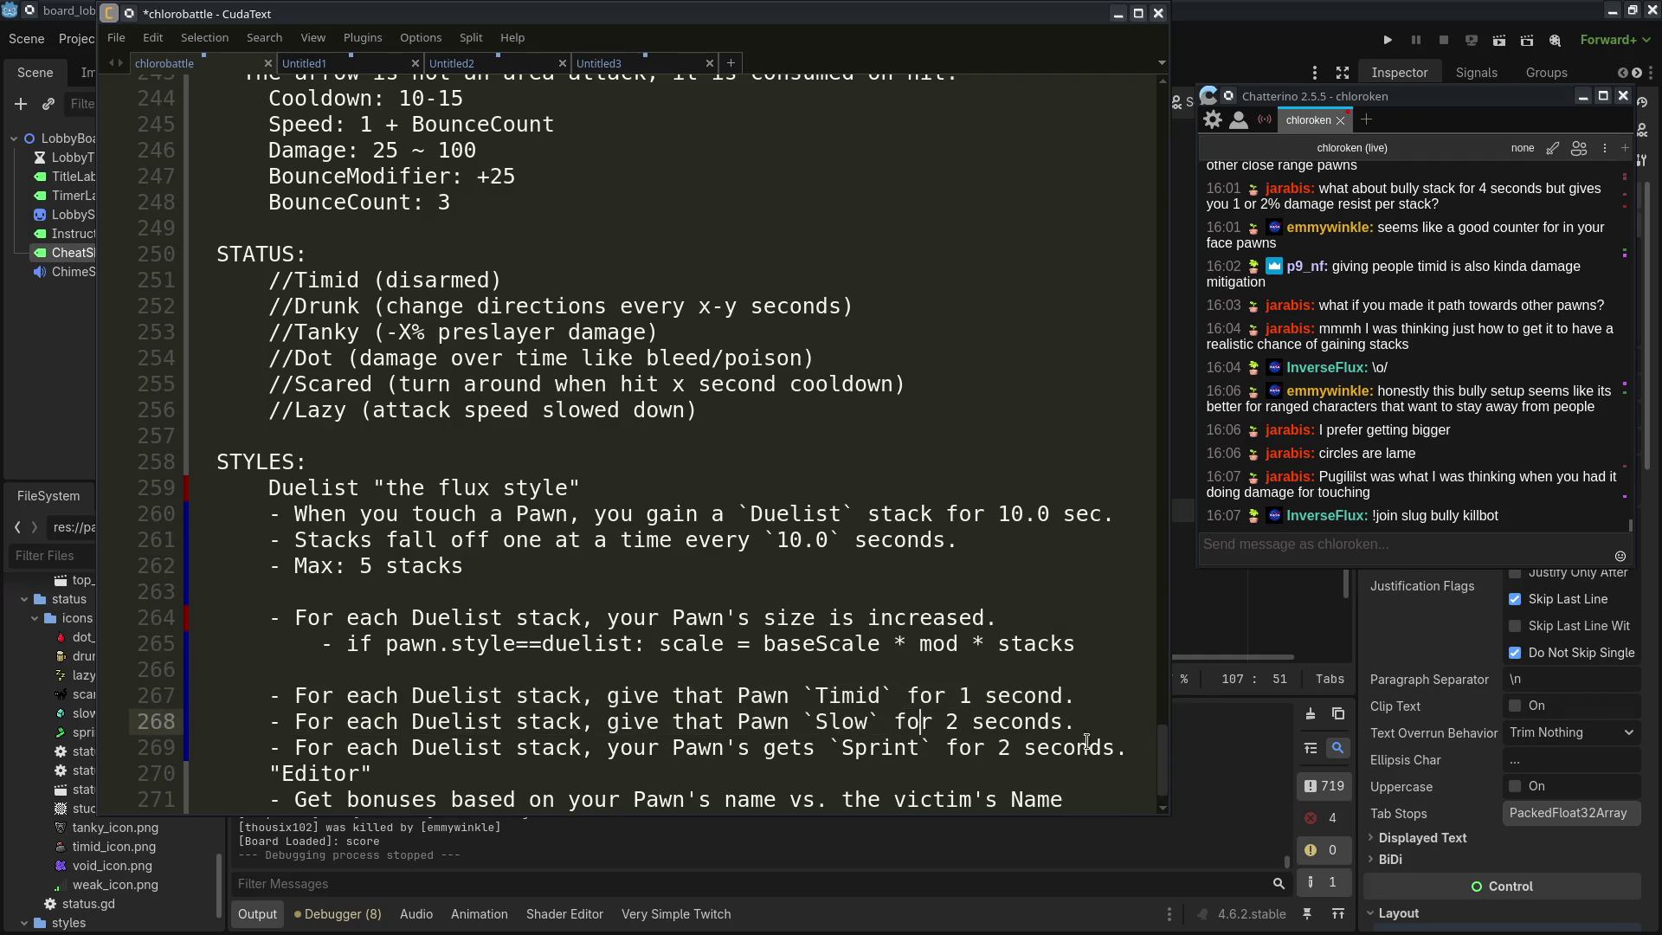
scroll(1086, 743, "down", 1)
Add an indented '- start_timid()' line under the Timid rule
left_click(1102, 640)
key("Return")
key("Tab")
type("- stgar")
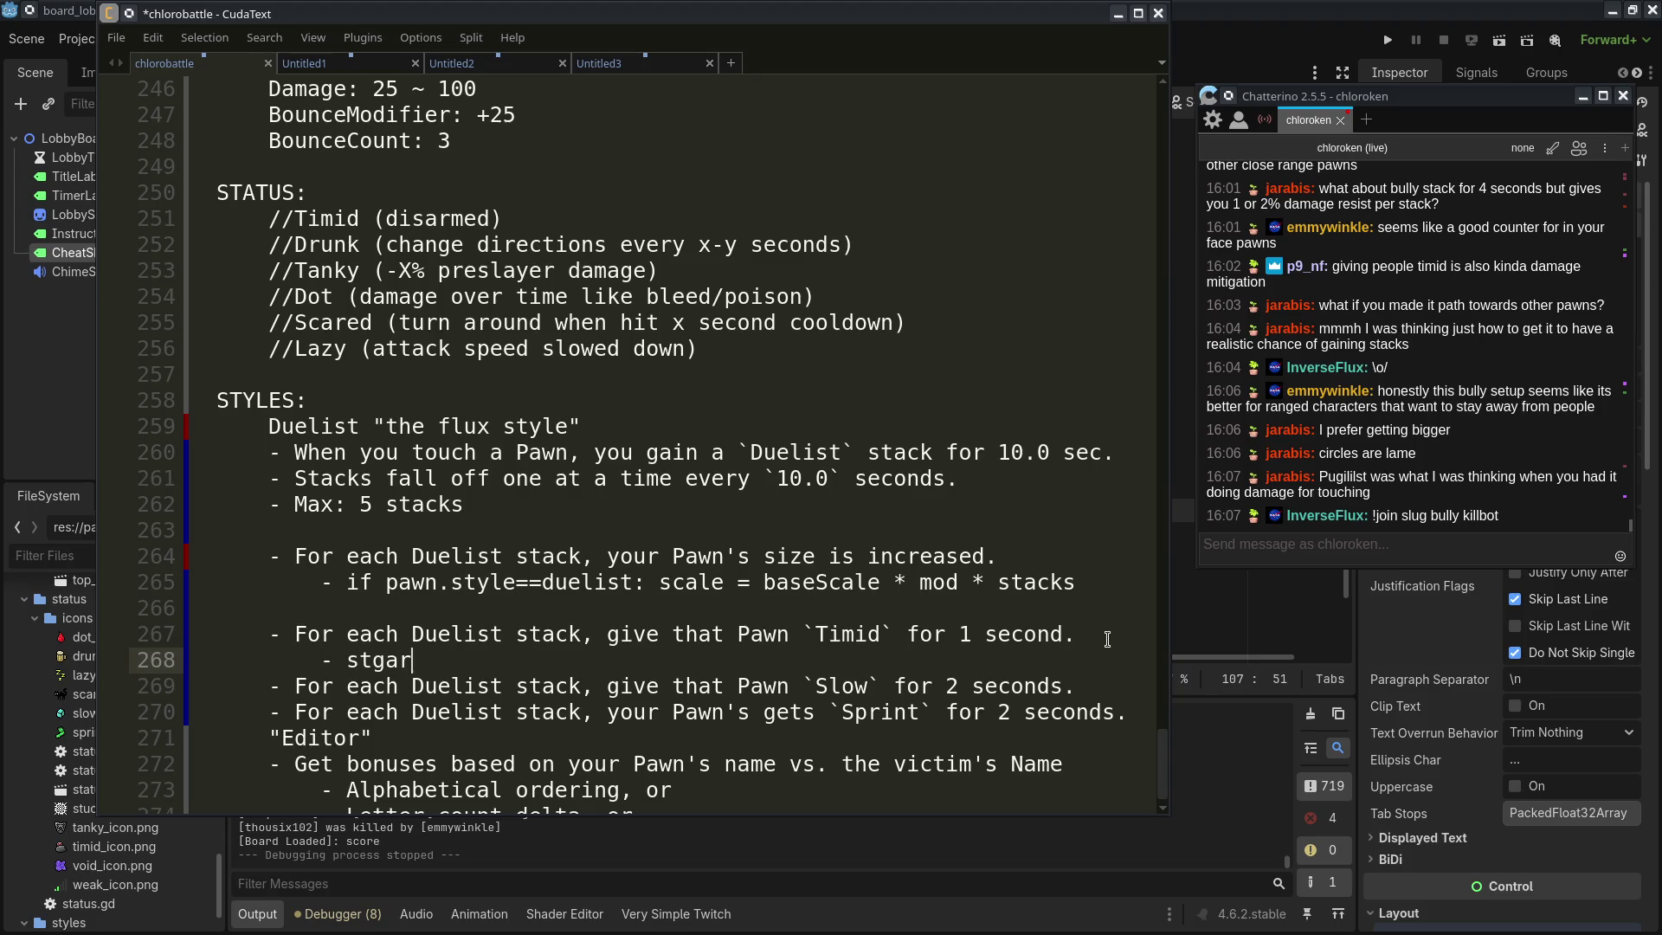
key("BackSpace")
key("BackSpace")
key("BackSpace")
type("art_timid(")
key("End")
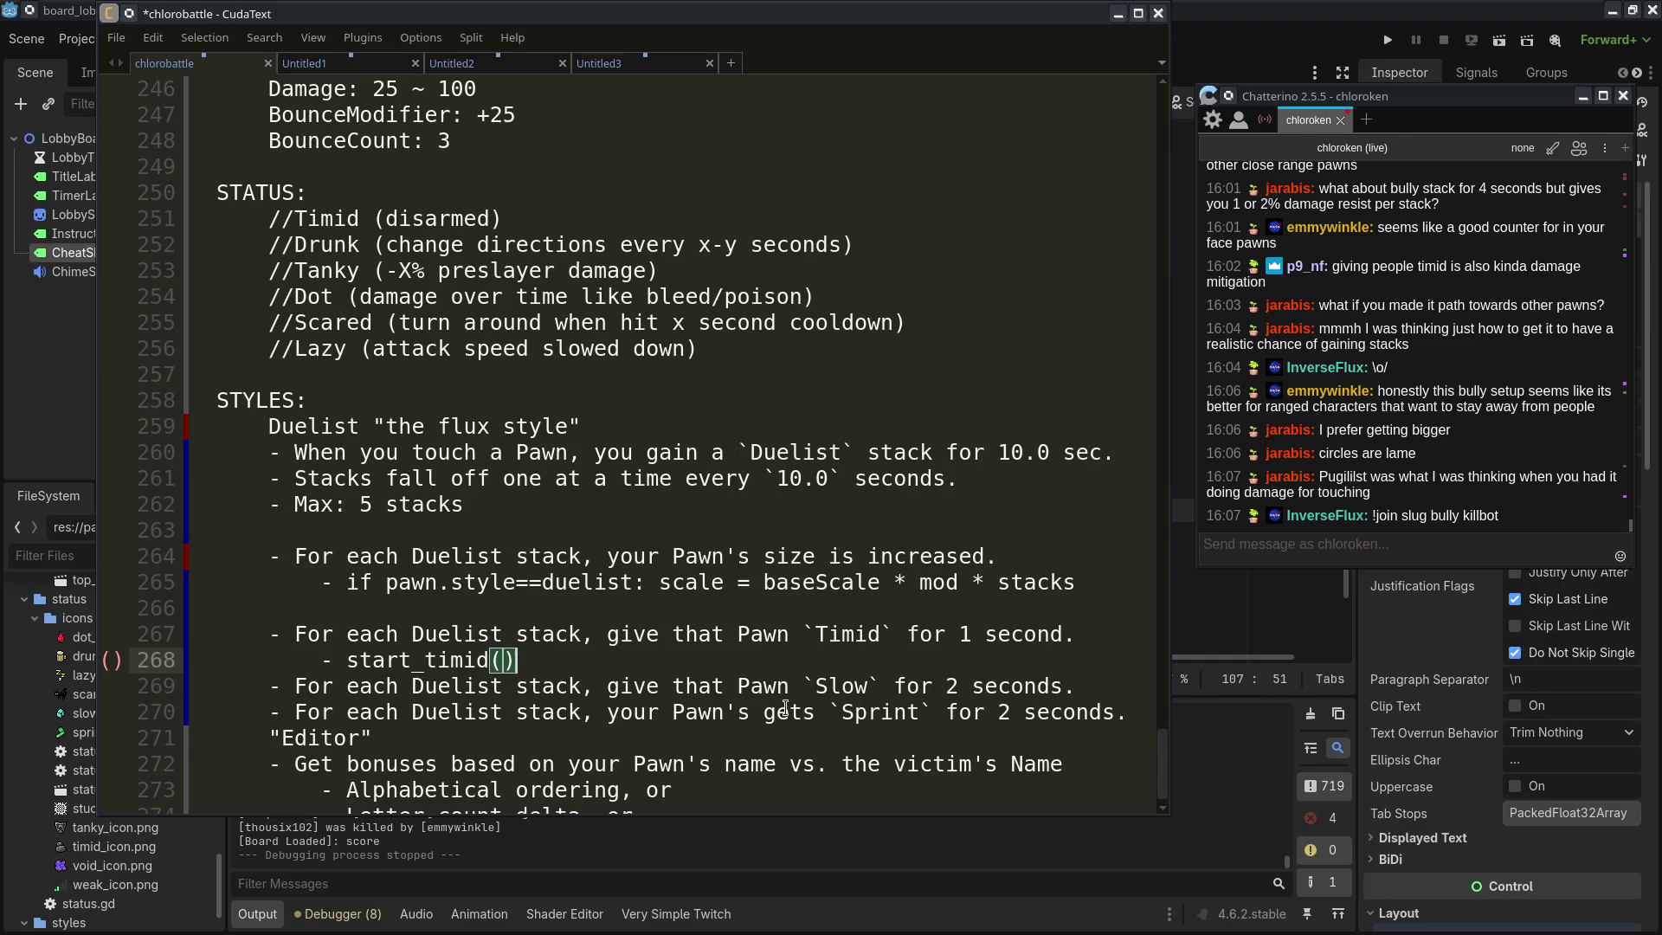
Copy the start_timid() line under the Slow rule and rename it start_slow()
key("shift+Up")
key("shift+End")
key("ctrl+c")
left_click(1101, 686)
key("ctrl+v")
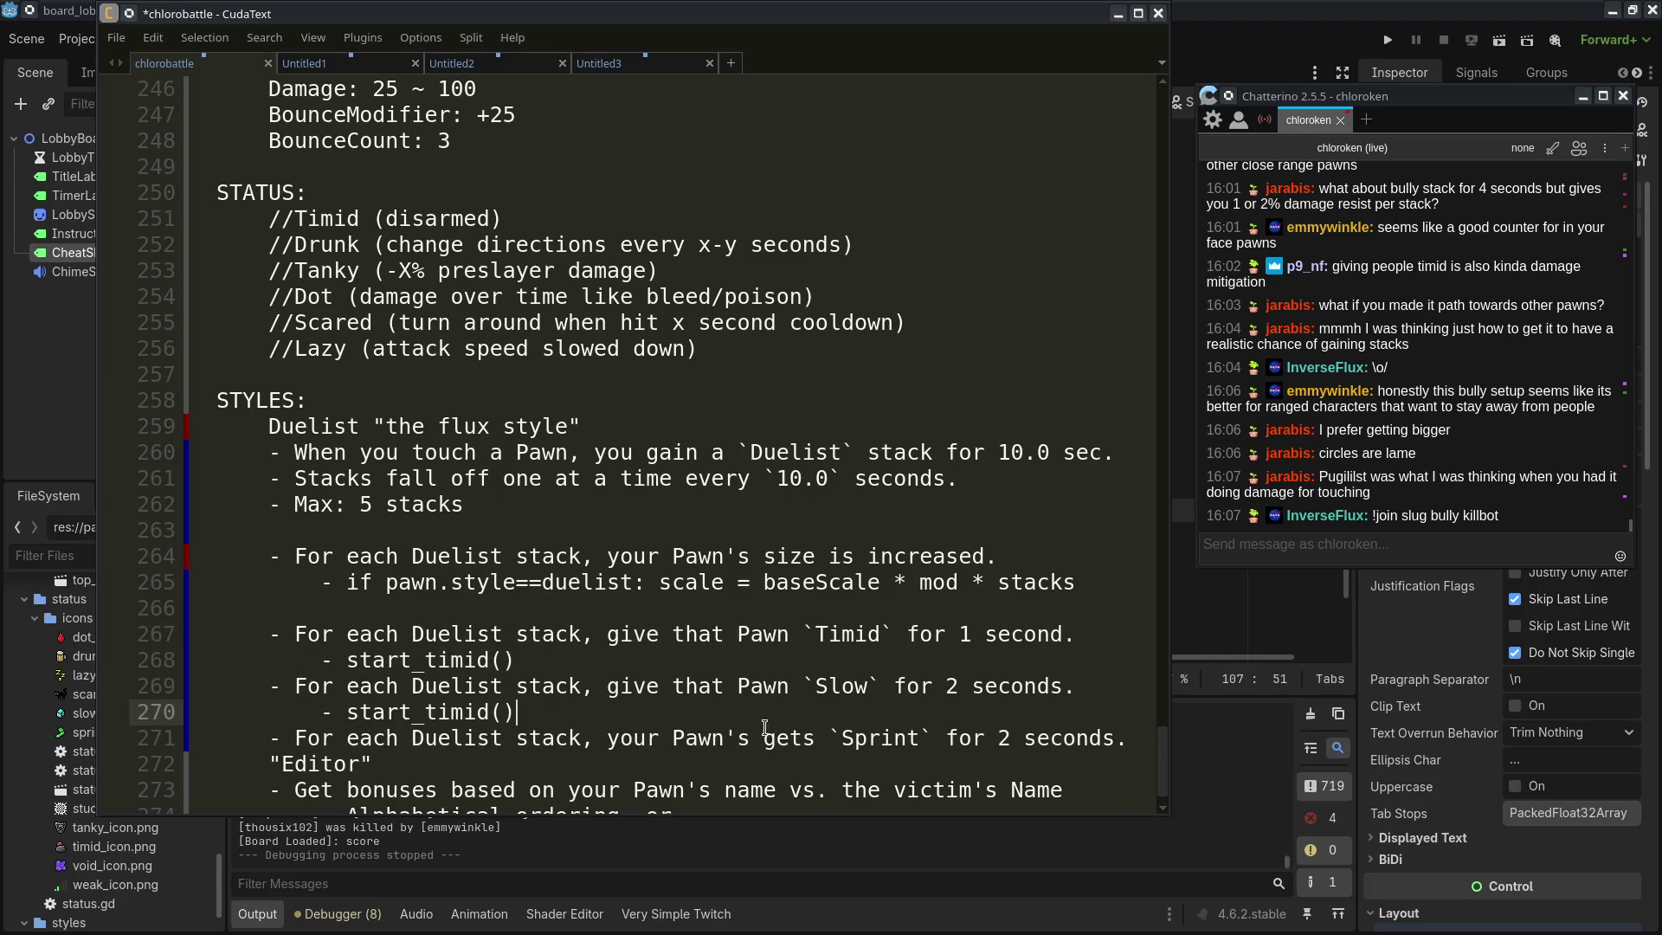
double_click(452, 699)
type("start_slow")
Paste the call under the Sprint rule and rename it start_sprint()
left_click(1122, 727)
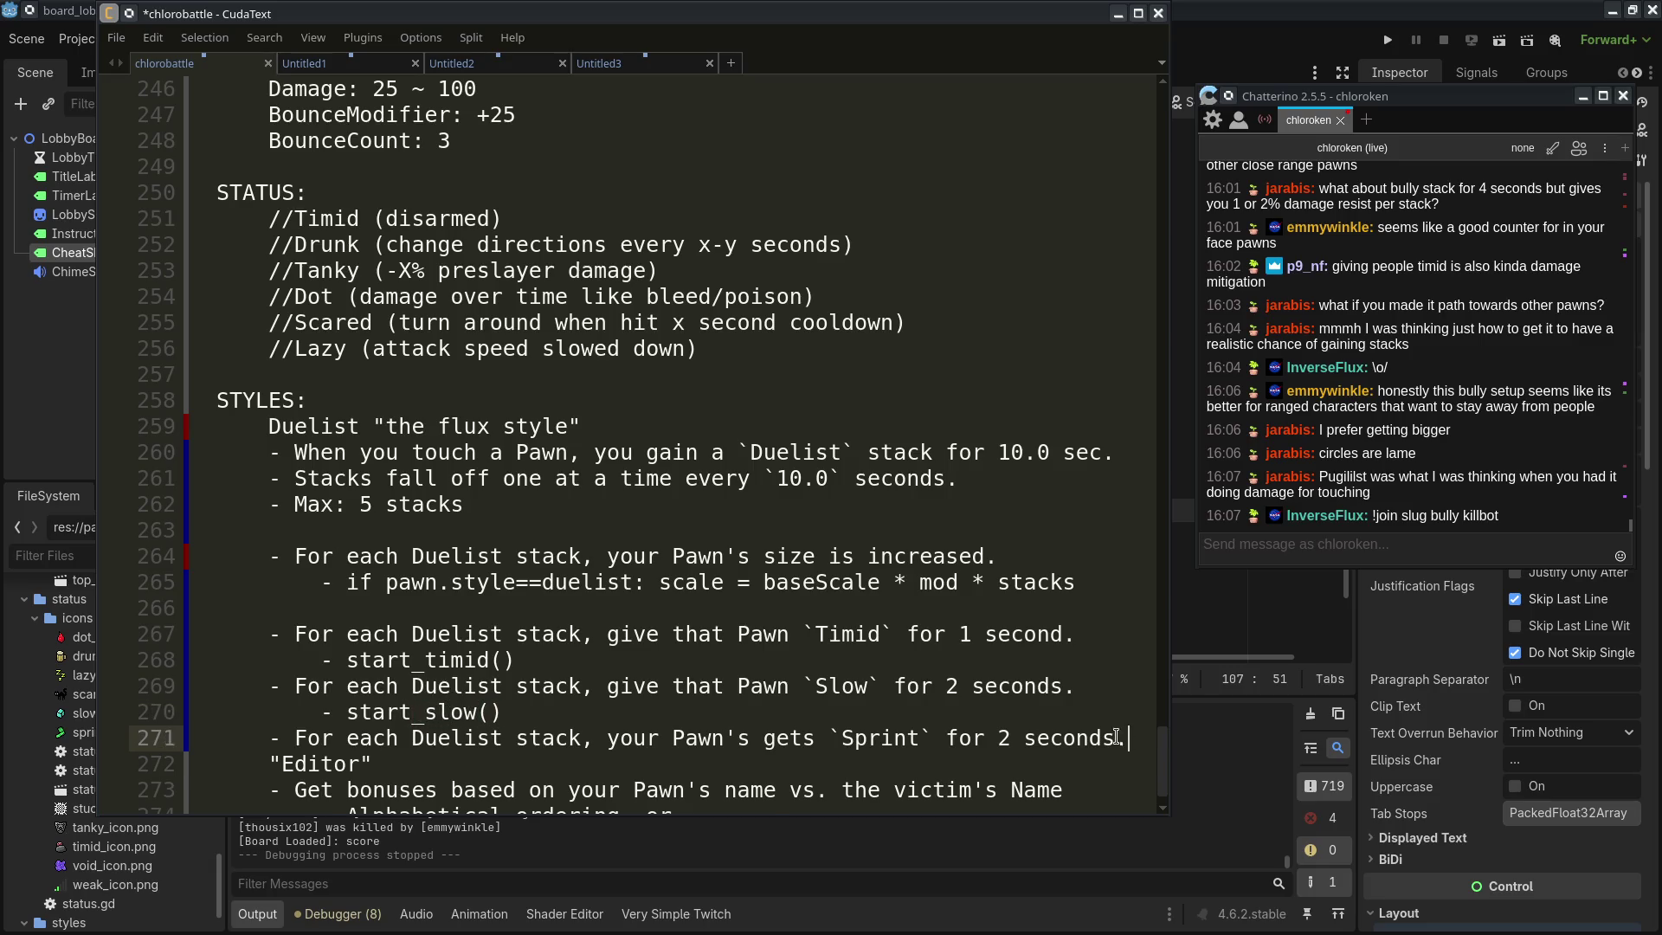
key("ctrl+v")
double_click(459, 764)
type("start_sprint")
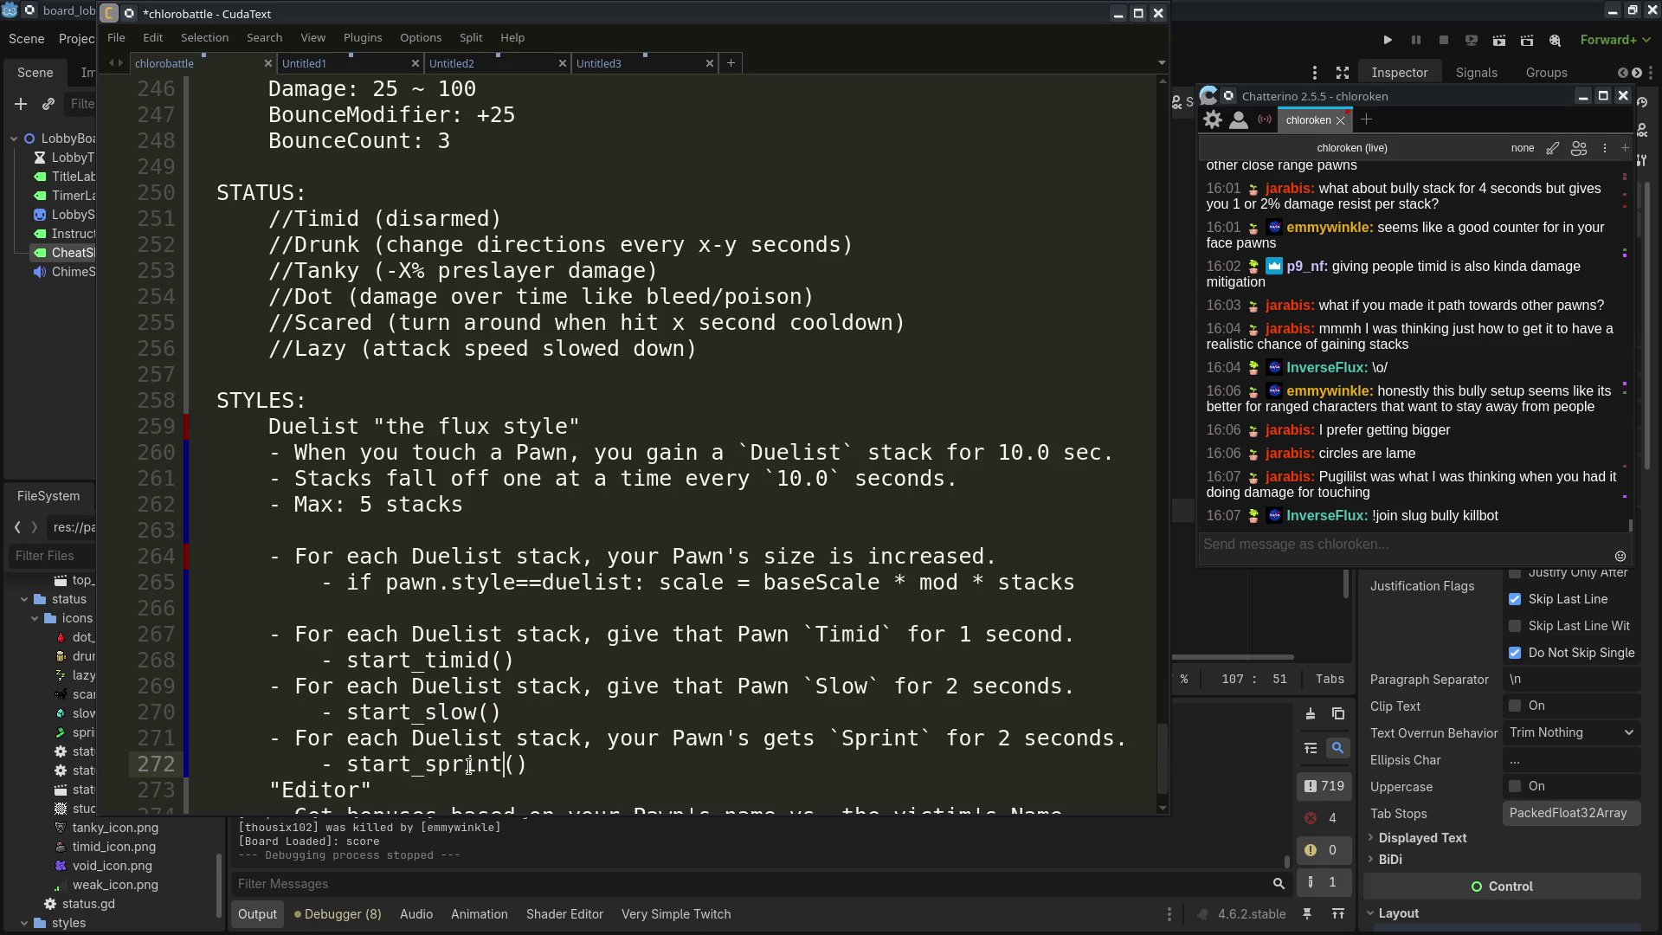
left_click(567, 506)
left_click_drag(567, 506, 106, 450)
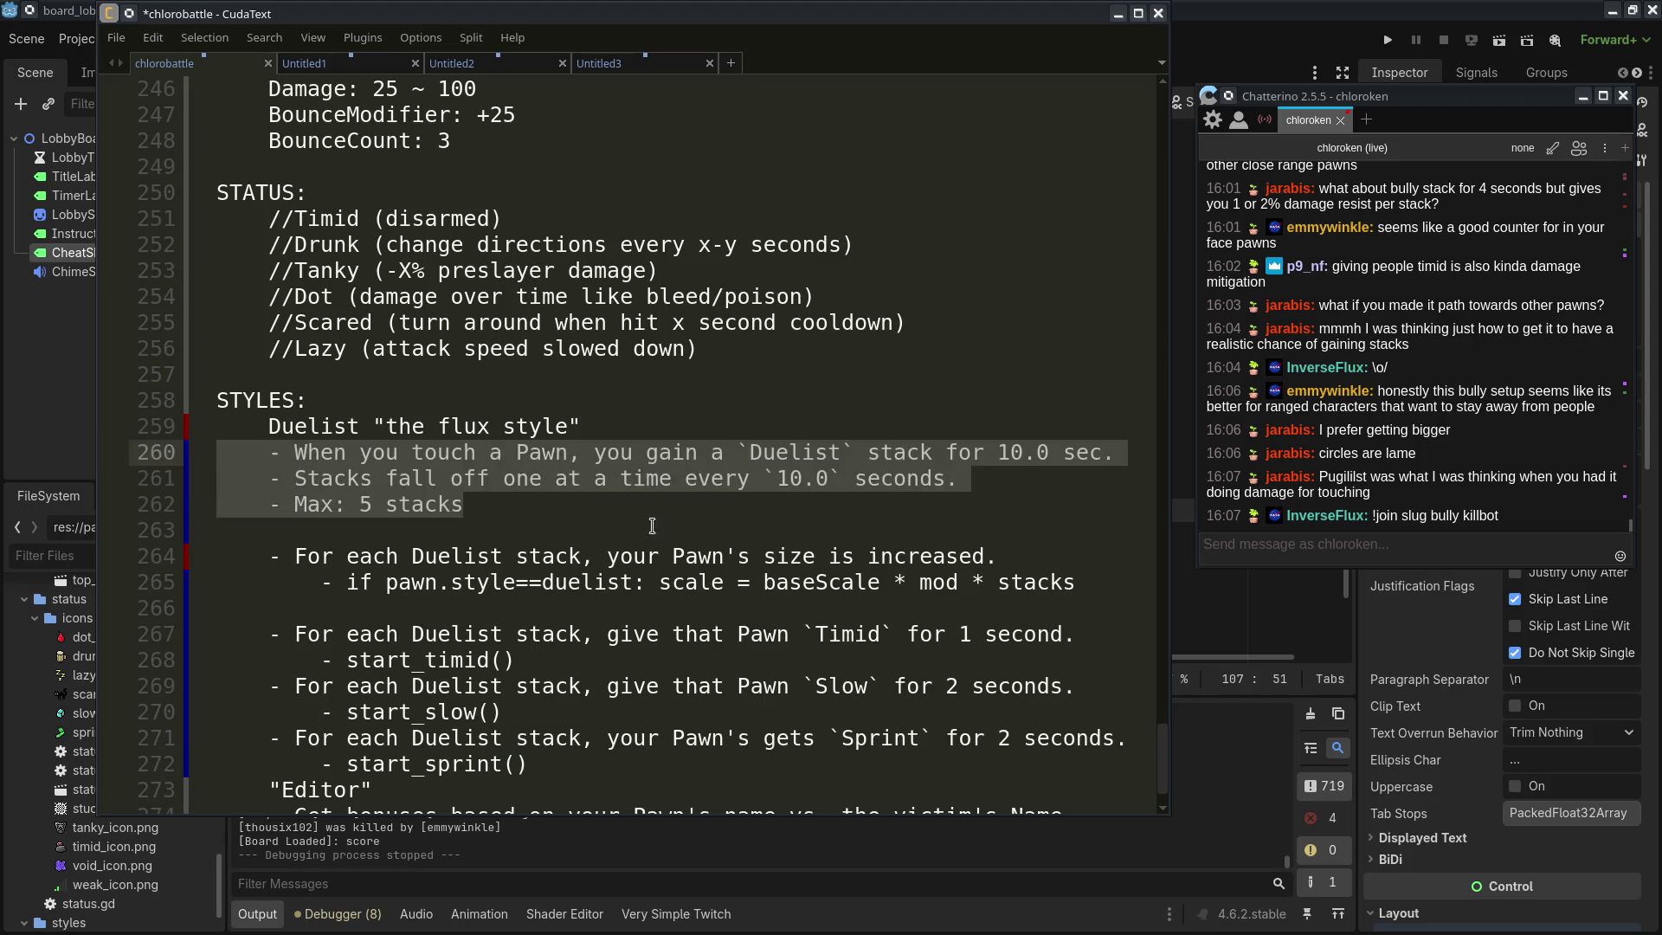
Add the indented note '- Make a scene that follows pawn and acts as a hitbox' under Max: 5 stacks
left_click(723, 520)
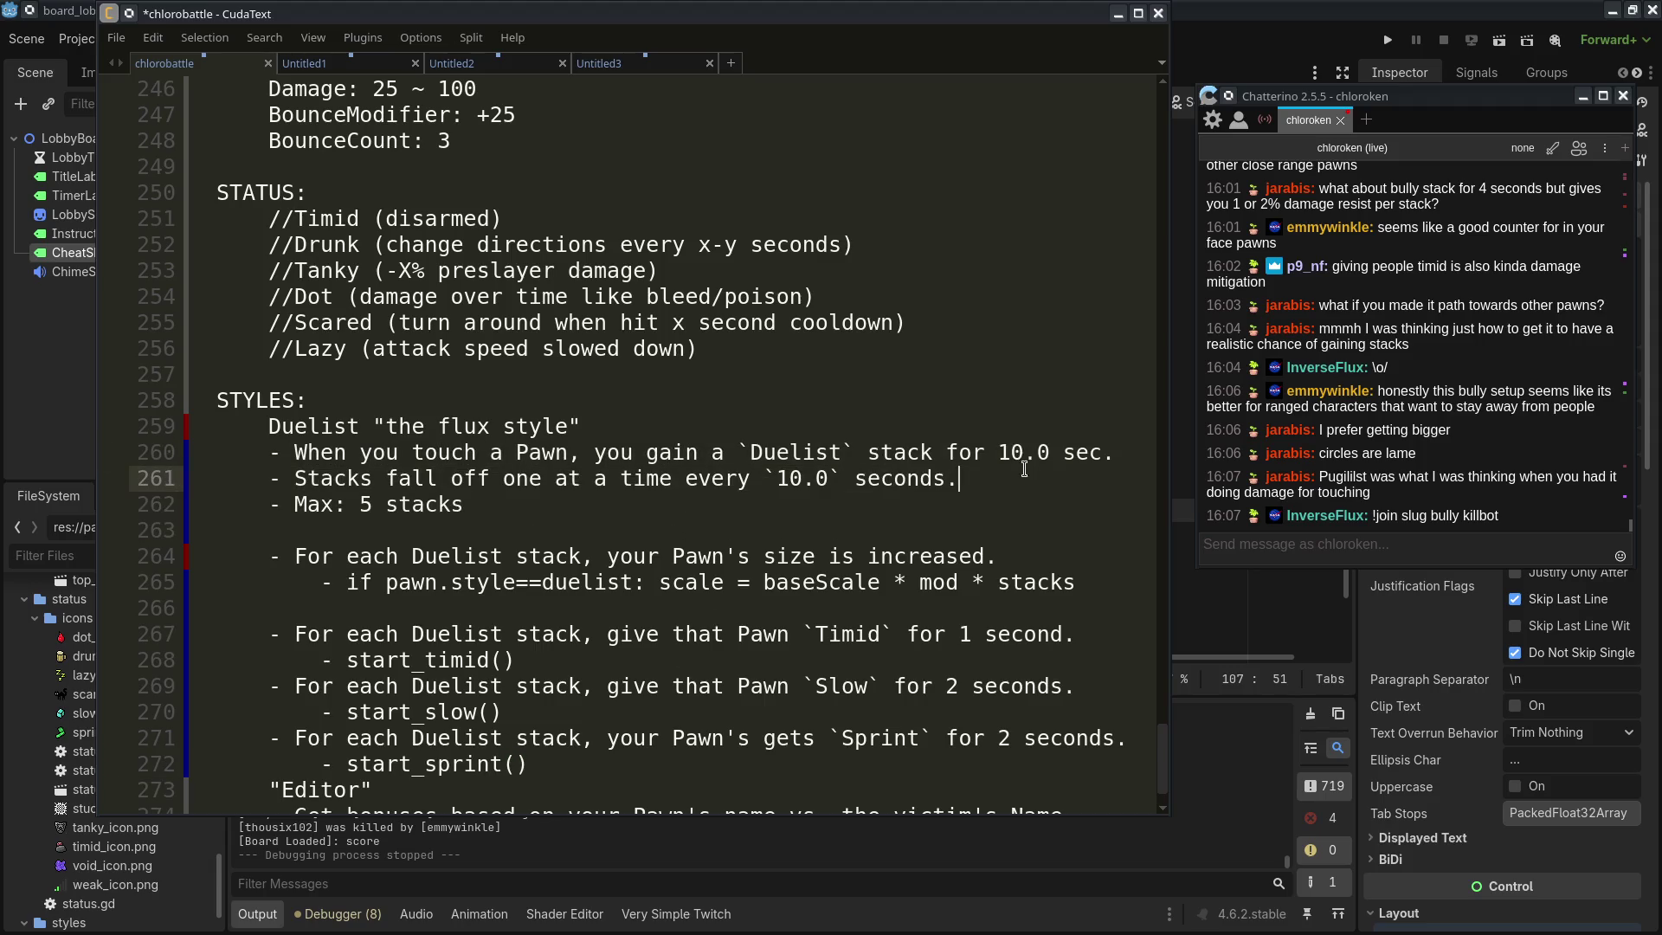
left_click_drag(997, 452, 1042, 508)
left_click(1043, 507)
left_click(1042, 507)
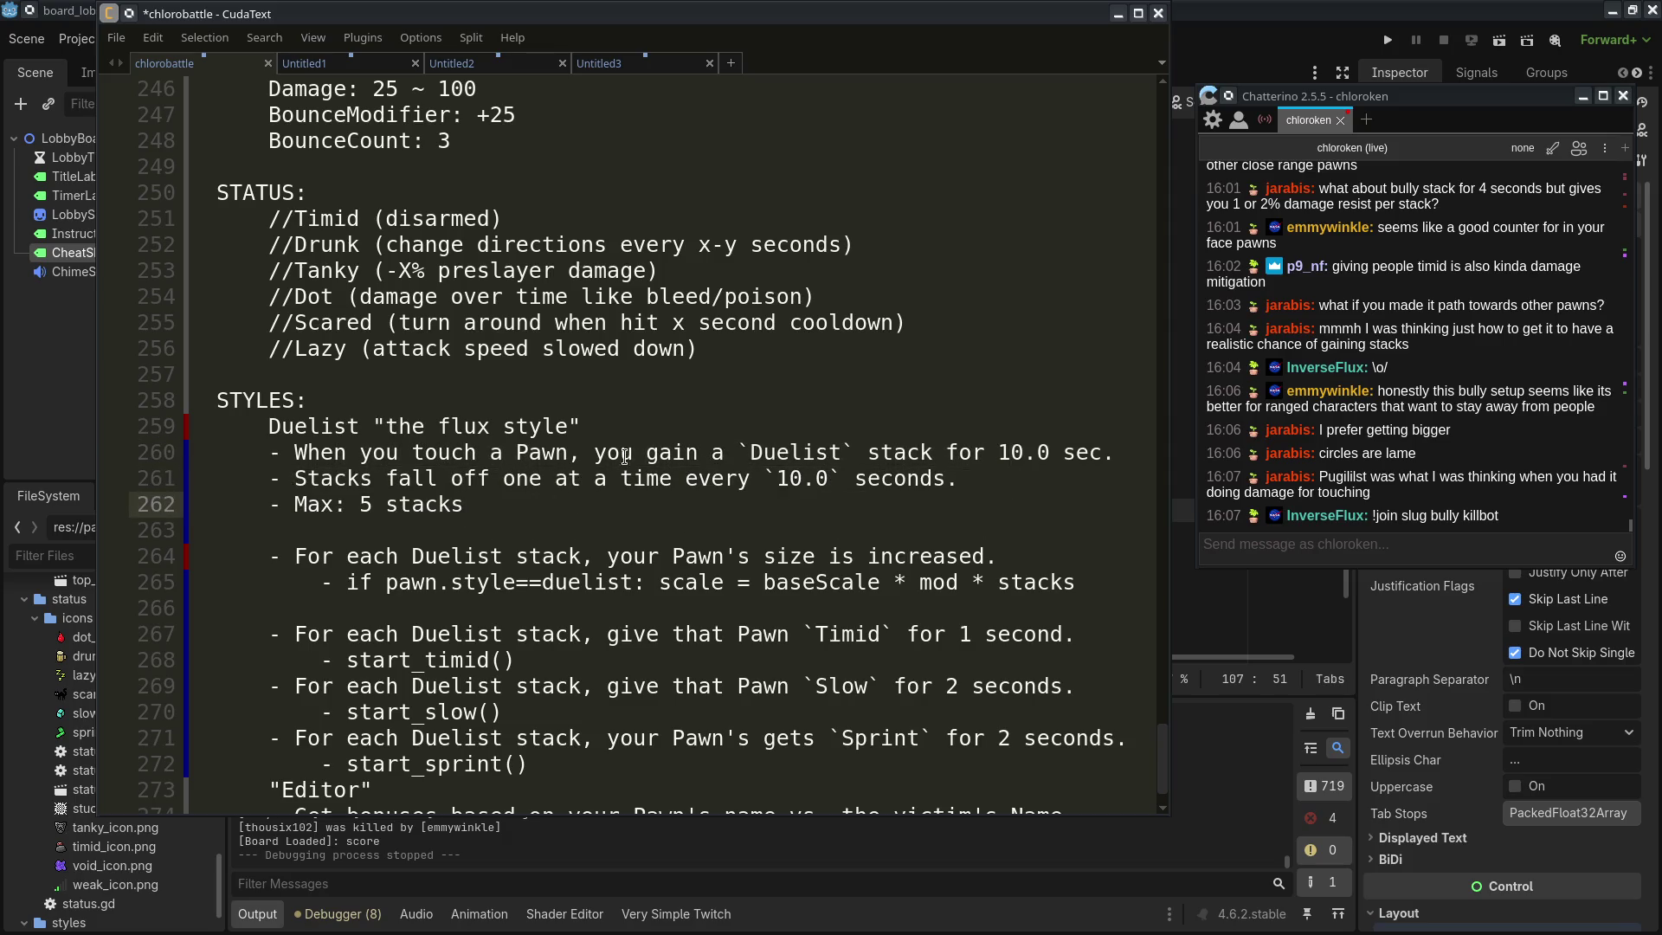
left_click_drag(520, 447, 571, 450)
left_click(614, 519)
left_click(853, 433)
left_click(803, 485)
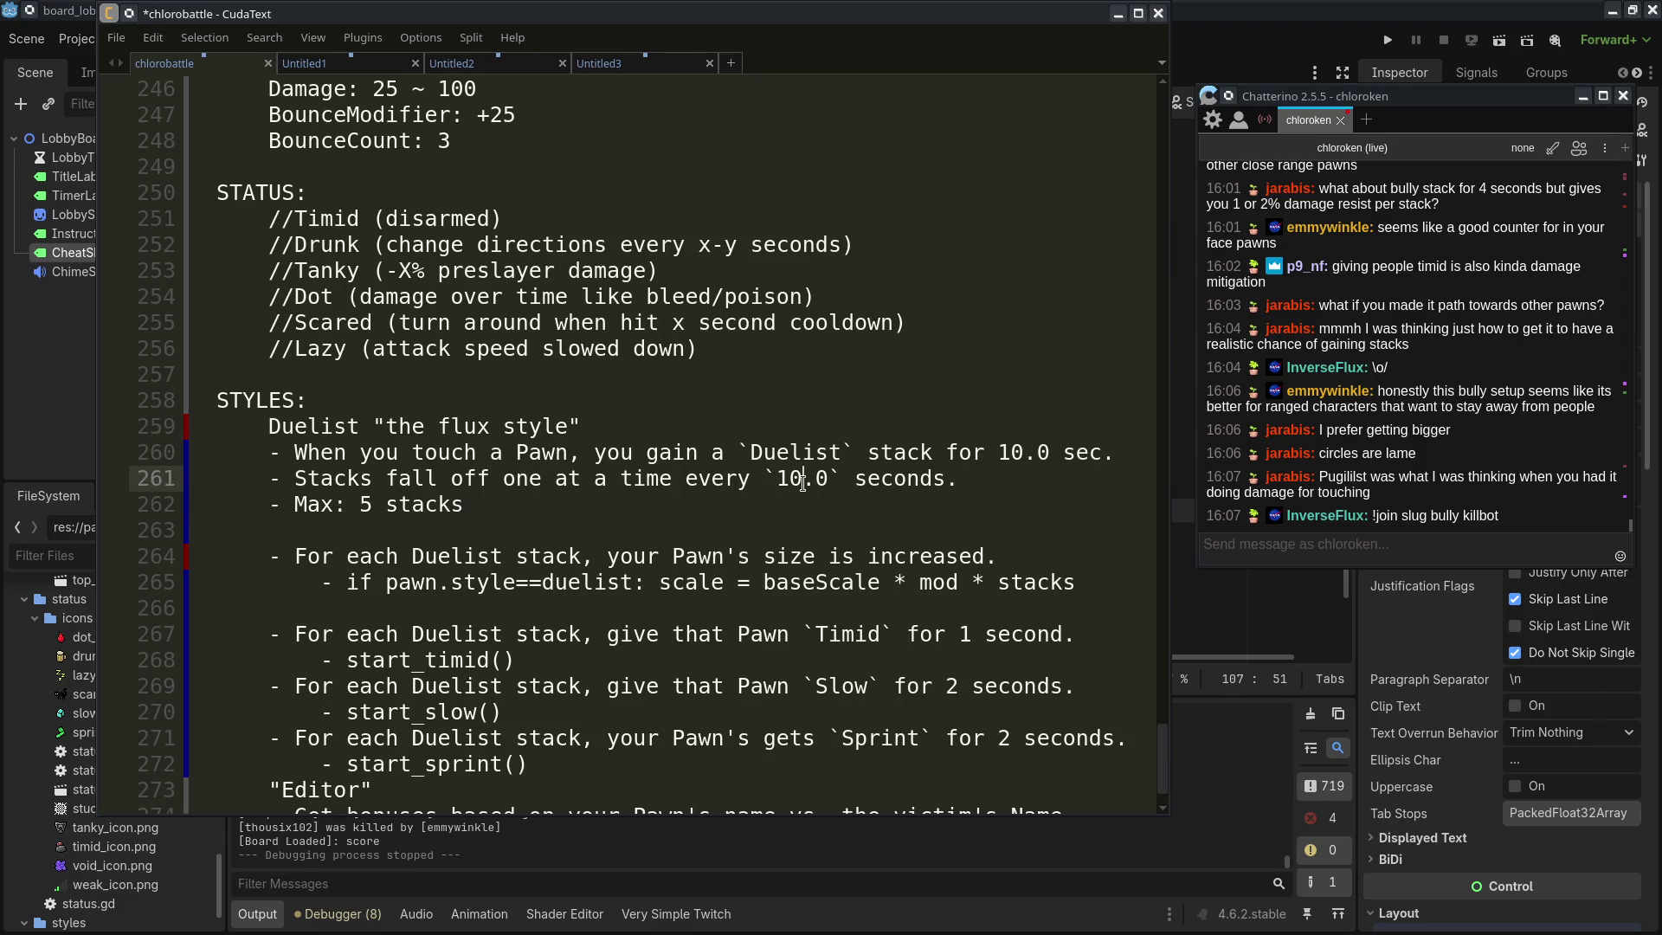
left_click(780, 502)
key("Return")
key("Tab")
type("-")
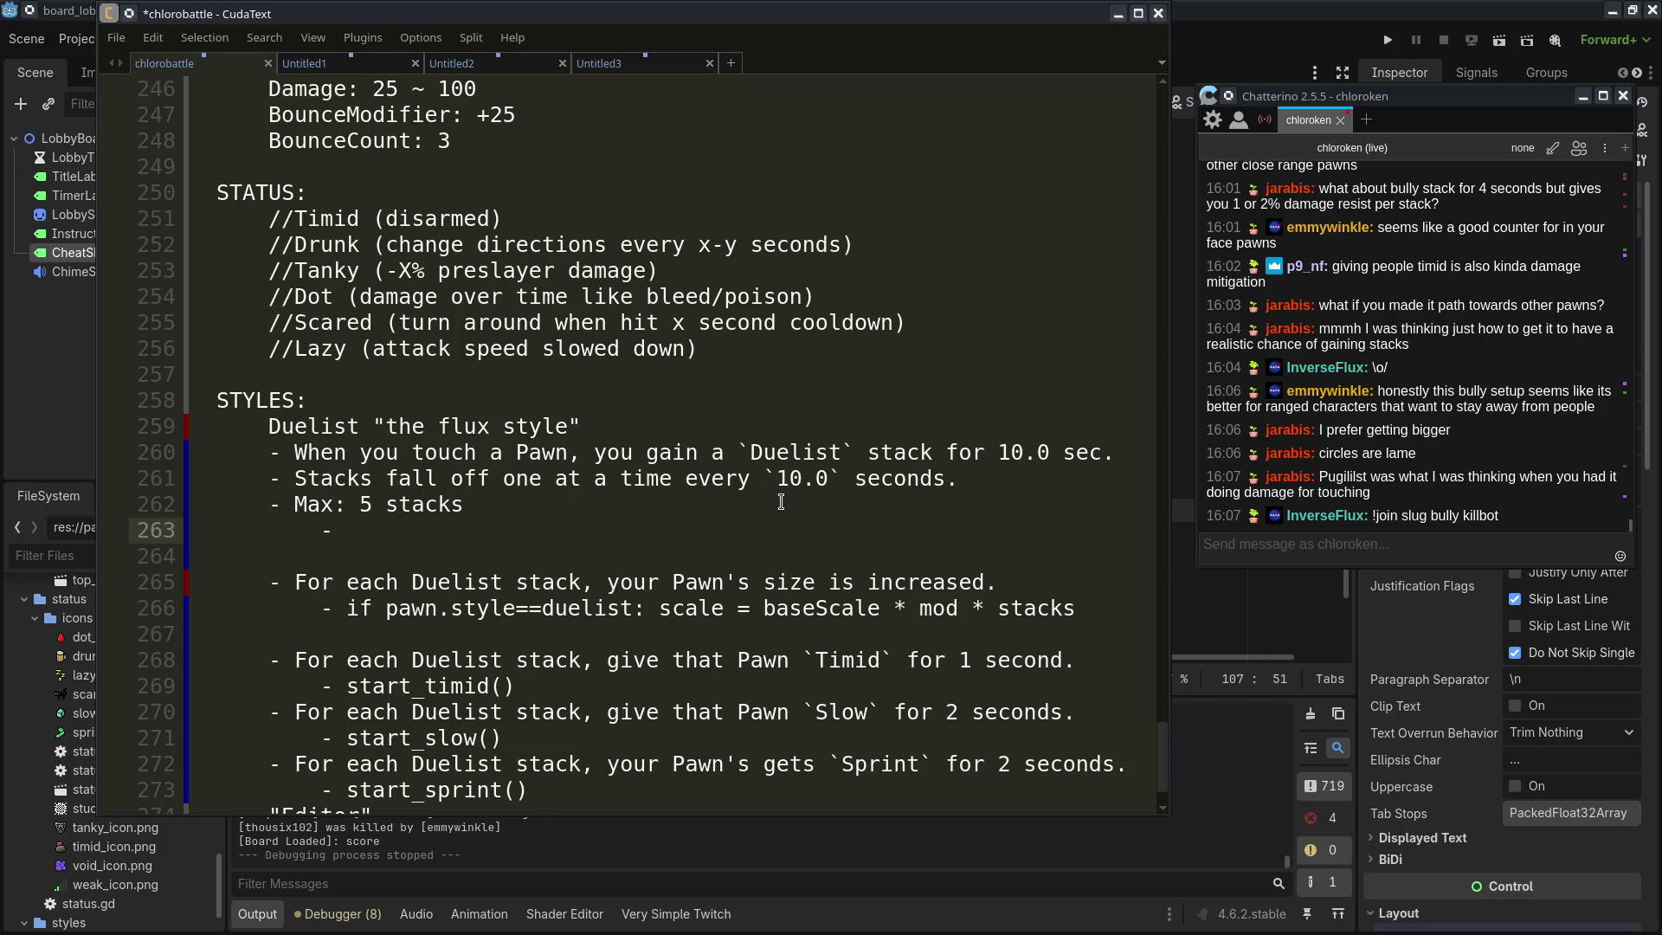
type(" Yo")
key("BackSpace")
key("BackSpace")
type("Make a ")
type("scene that foll")
type("ows pawn and ")
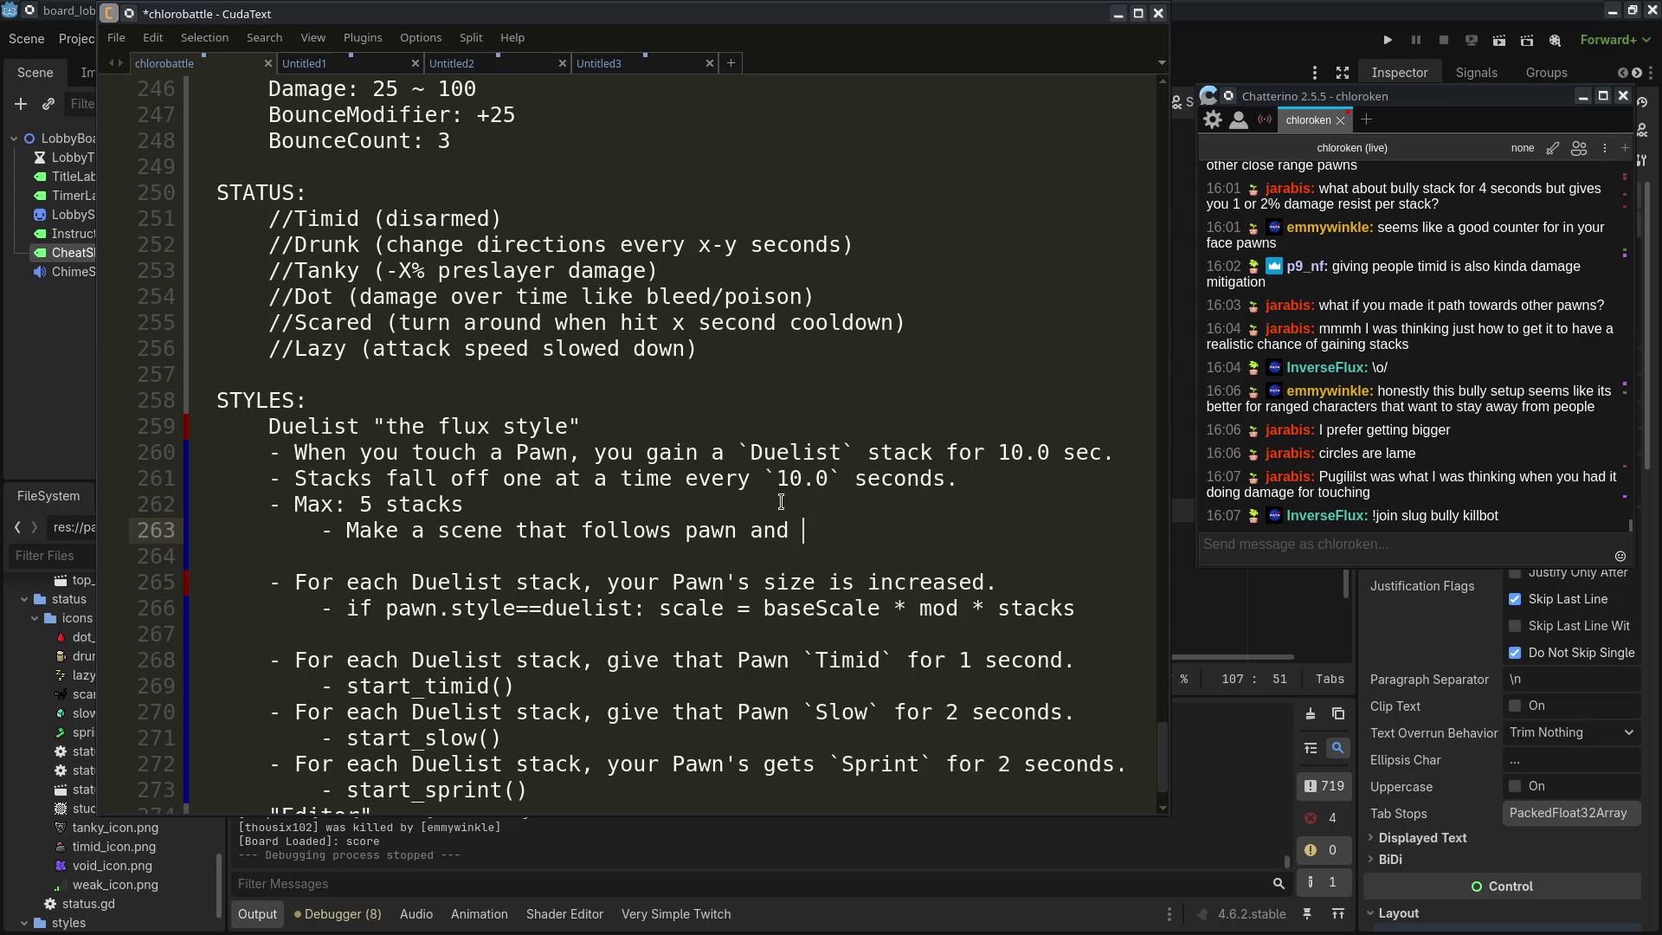
type("acts as ")
type("a hitbox")
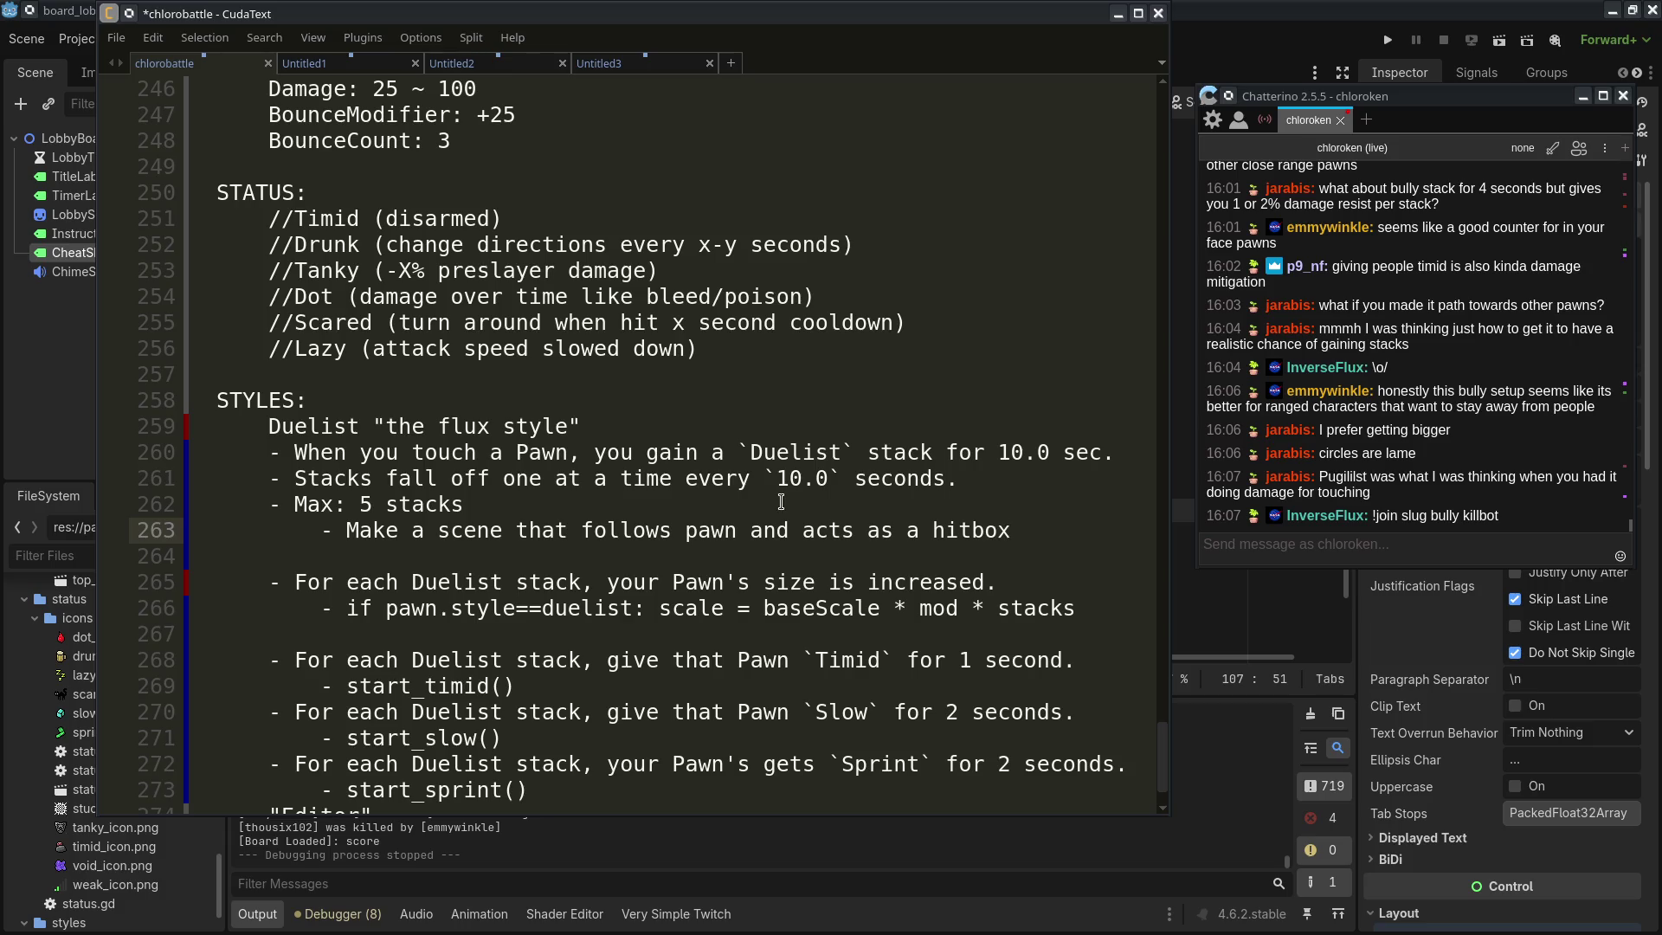
Correct the hitbox note to read 'Make an attack scene that follows pawn'
key("Up")
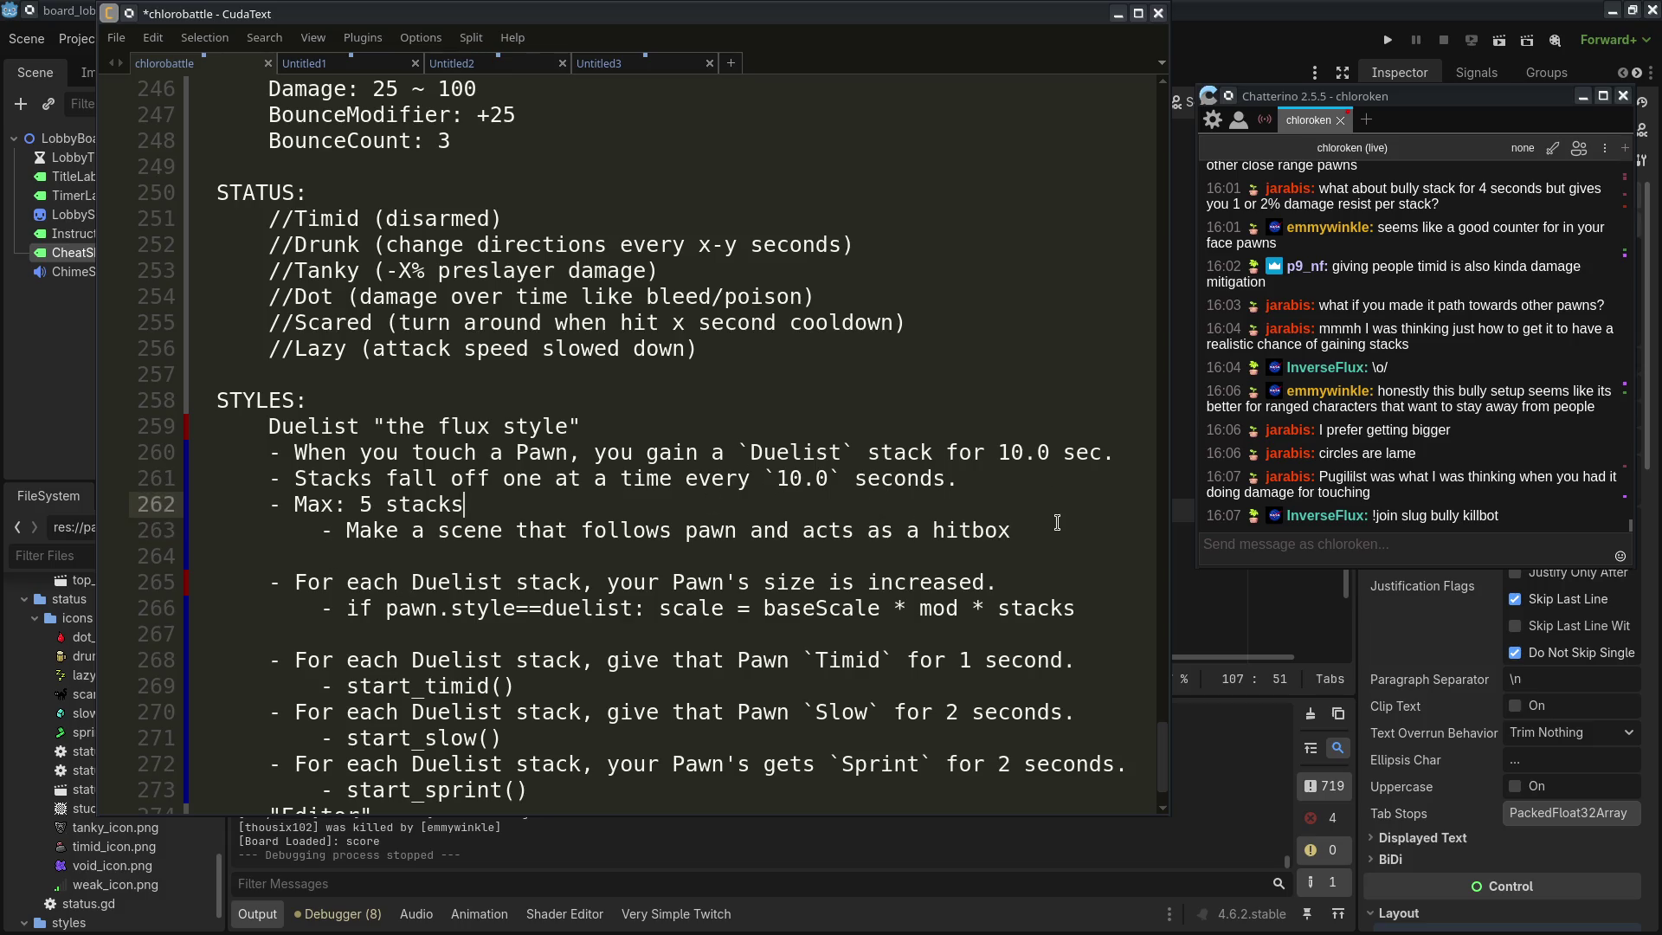
key("Down")
key("shift+Up")
key("Down")
key("Down")
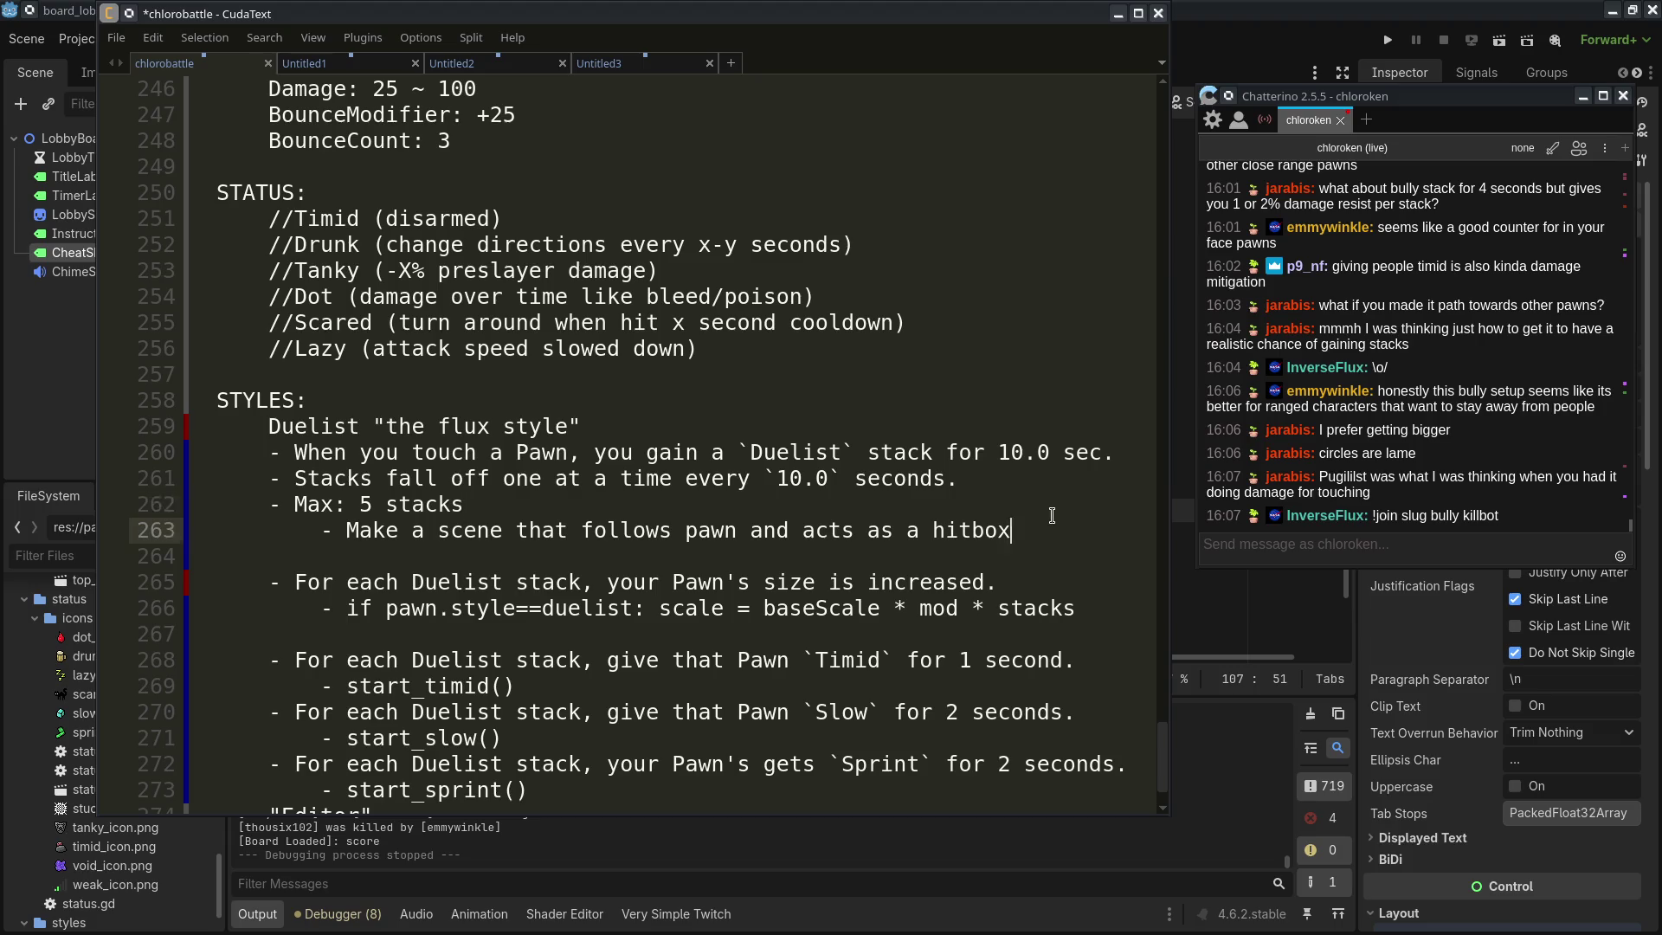
key("shift+Up")
key("Left")
key("Down")
key("shift+Up")
left_click(424, 530)
type("n attack")
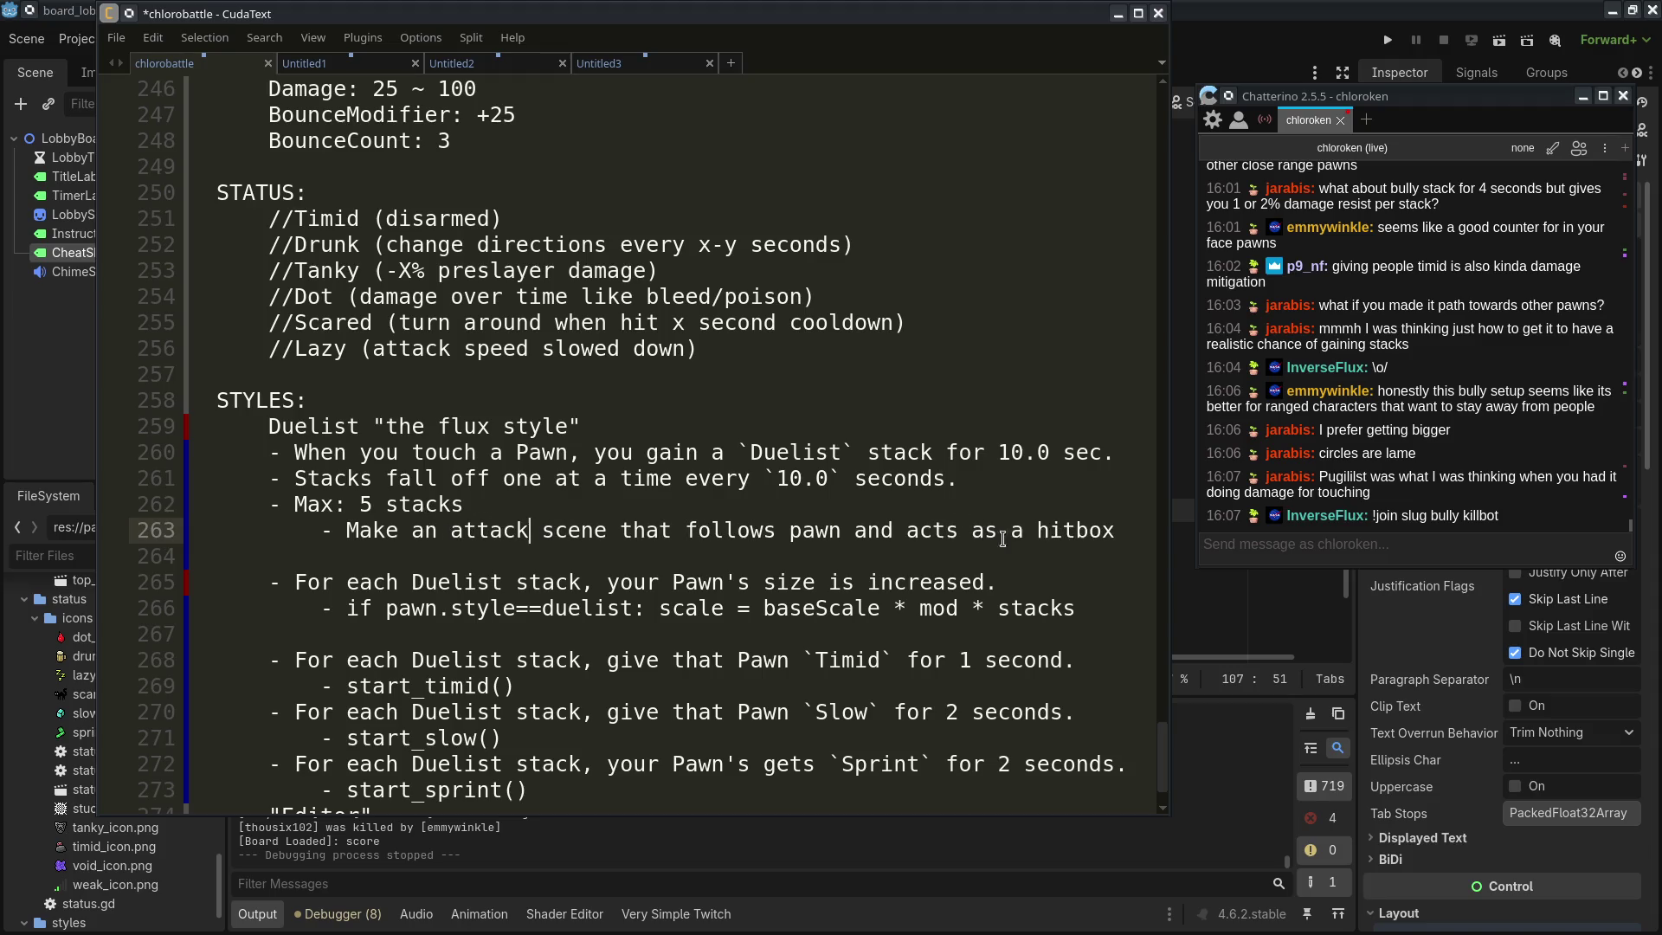
scroll(1000, 575, "down", 1)
left_click_drag(398, 478, 375, 712)
left_click(728, 715)
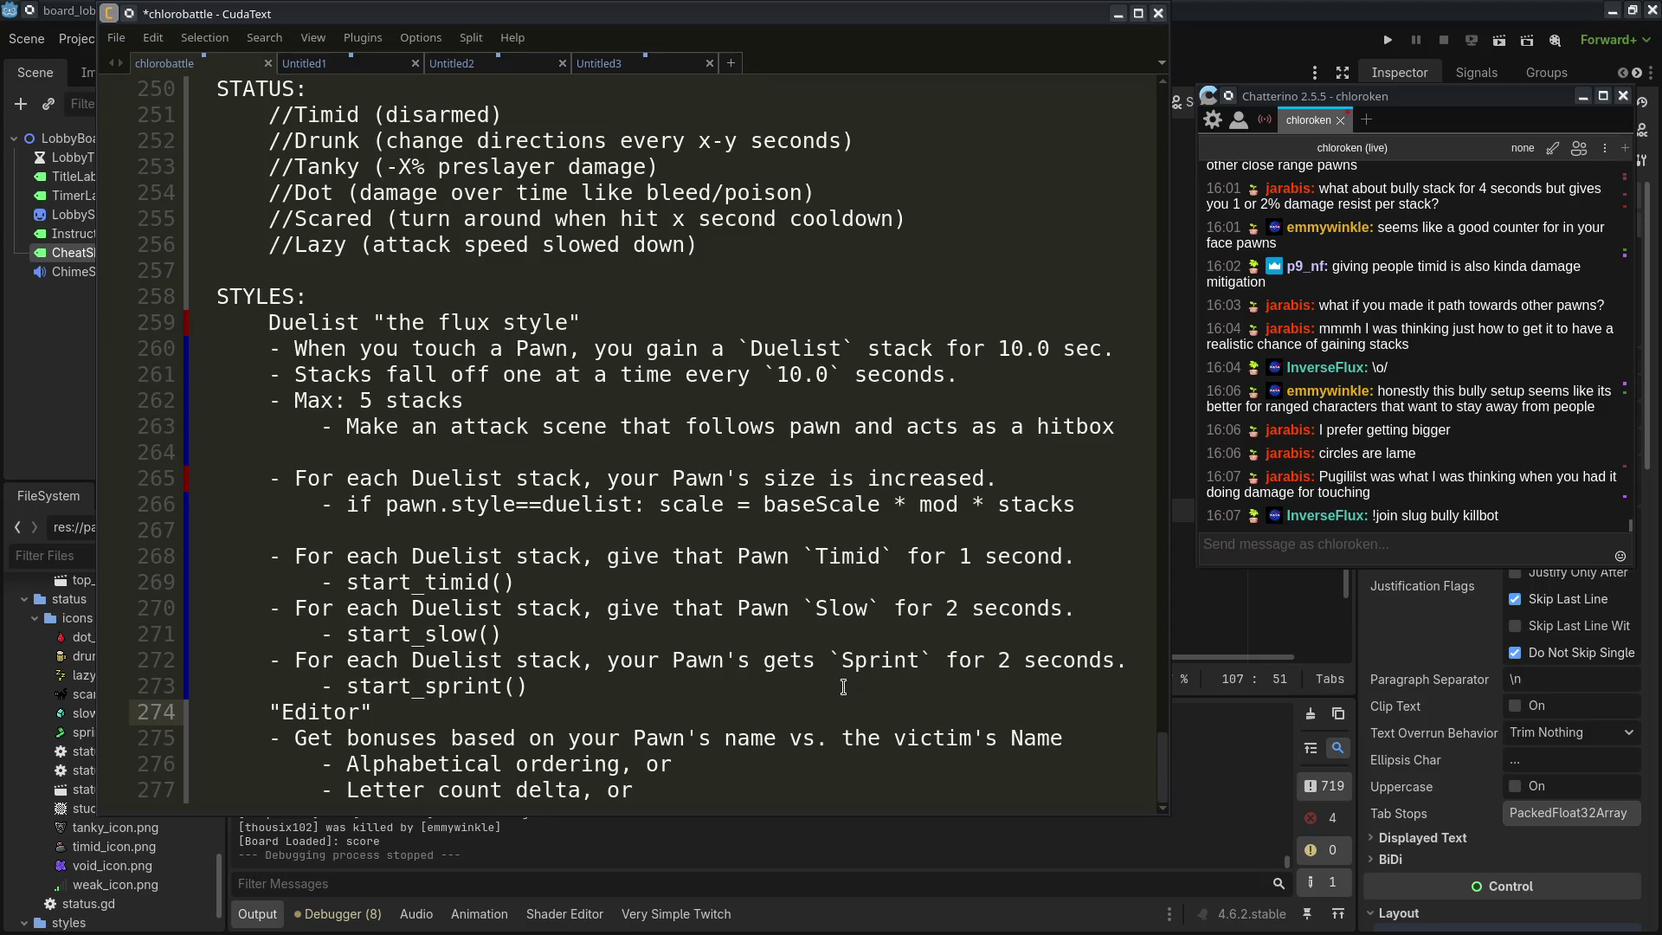
Add a blank line before the Editor style and rename the Duelist heading to Bully
scroll(844, 684, "up", 1)
left_click(733, 685)
key("Return")
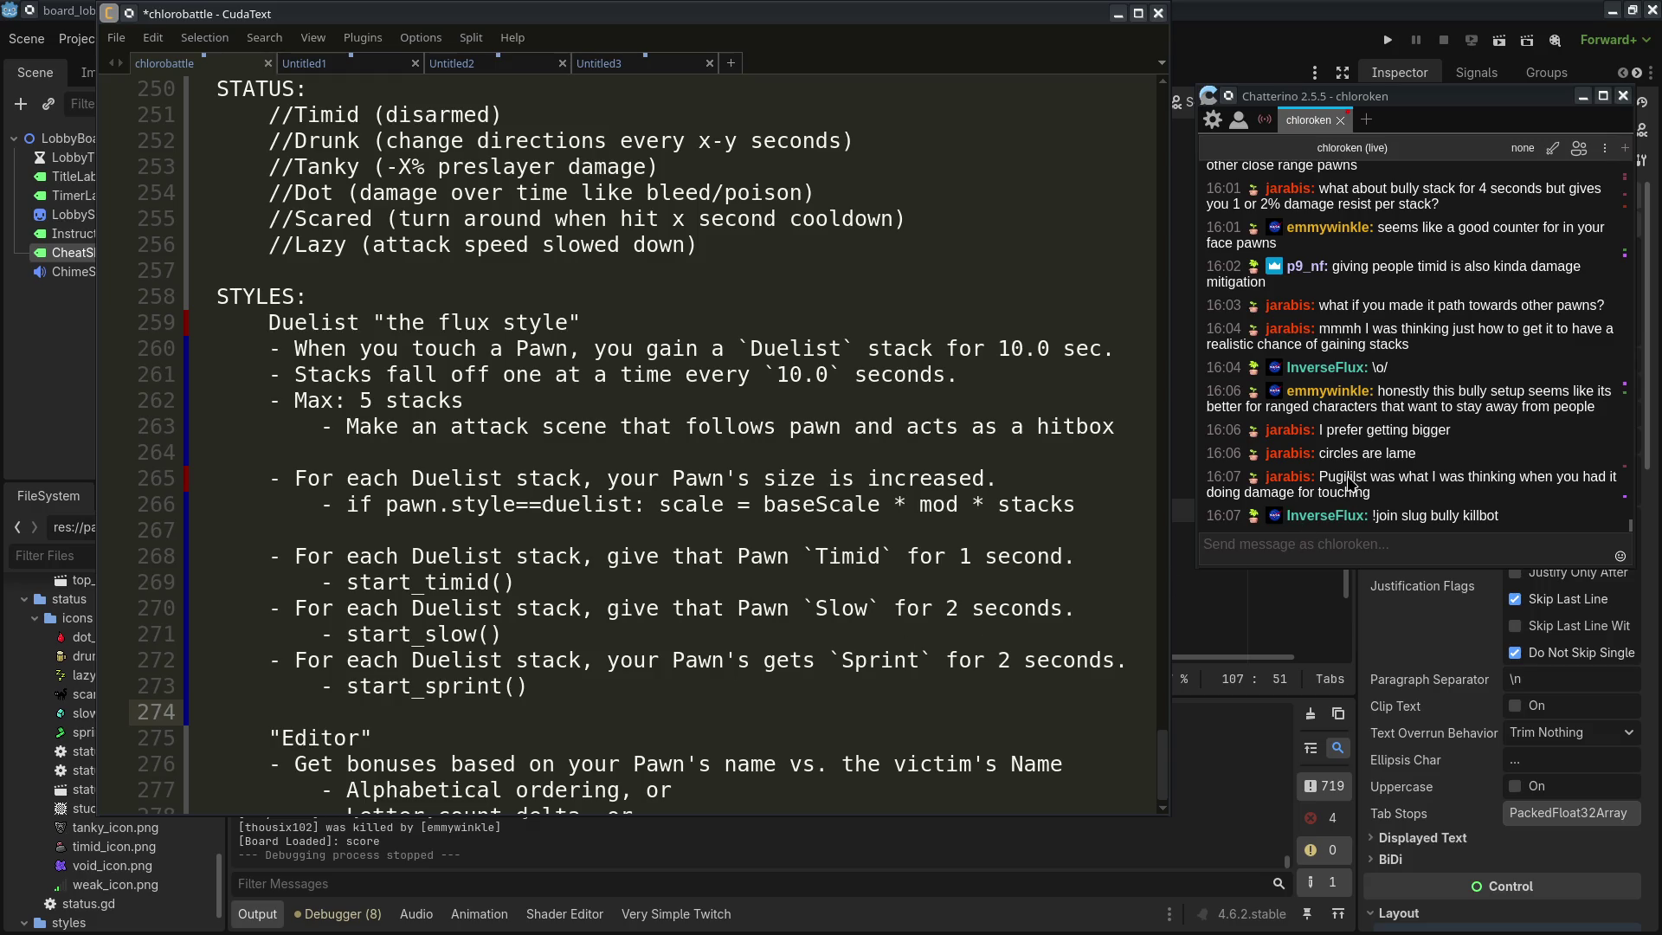
double_click(349, 324)
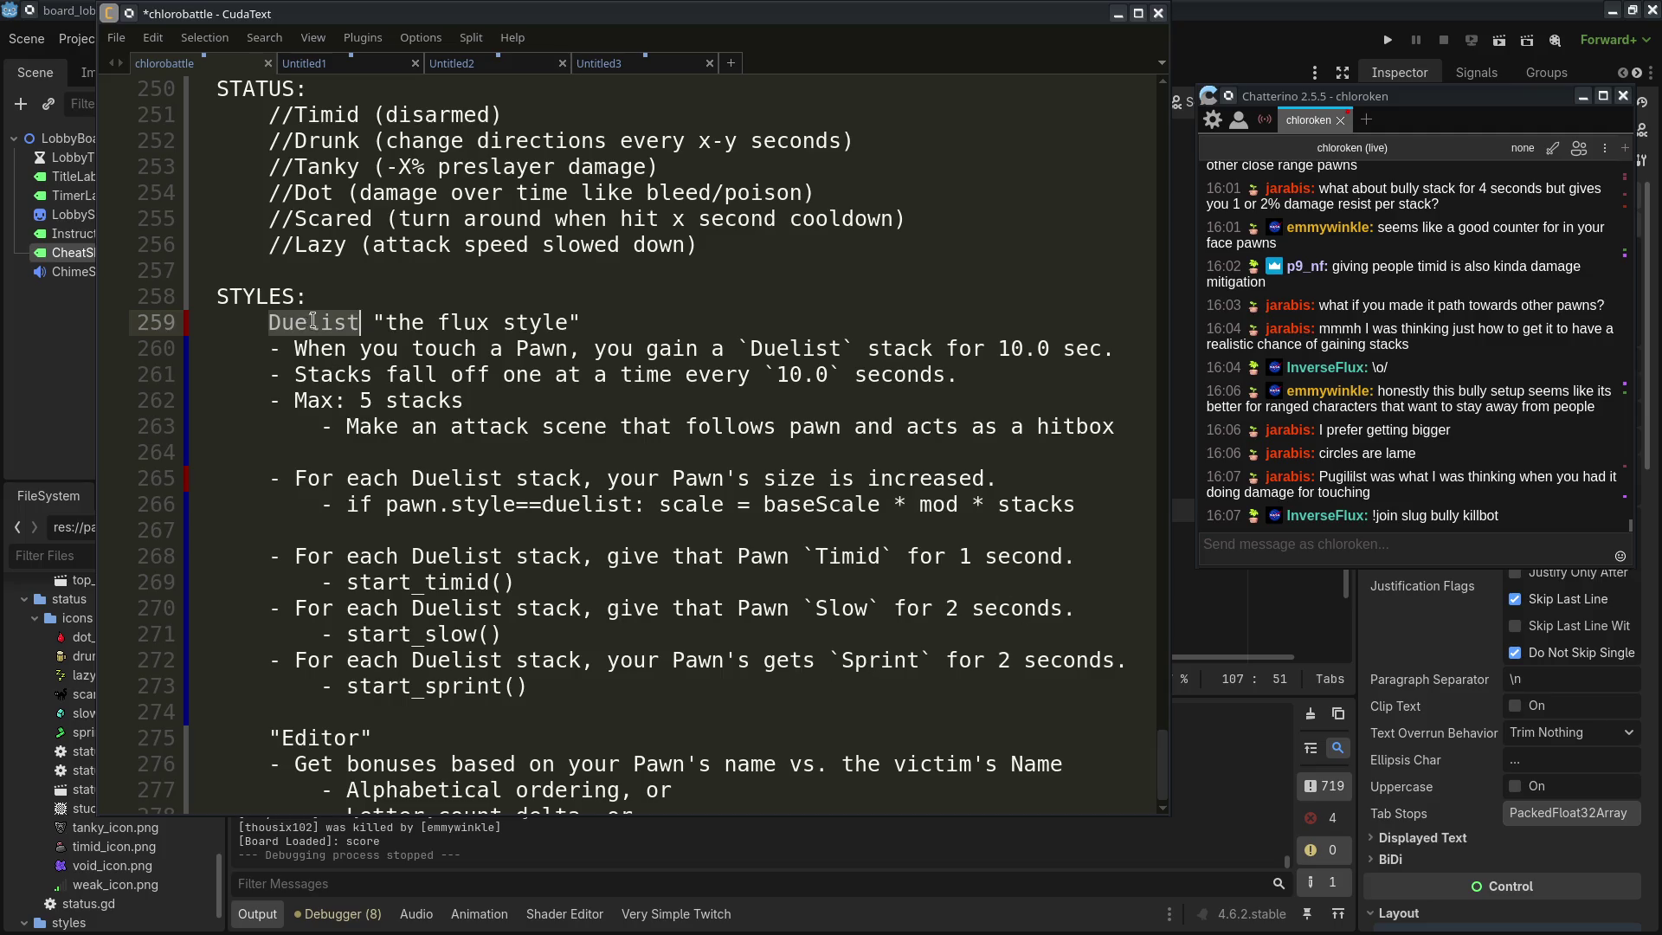
type("Melee")
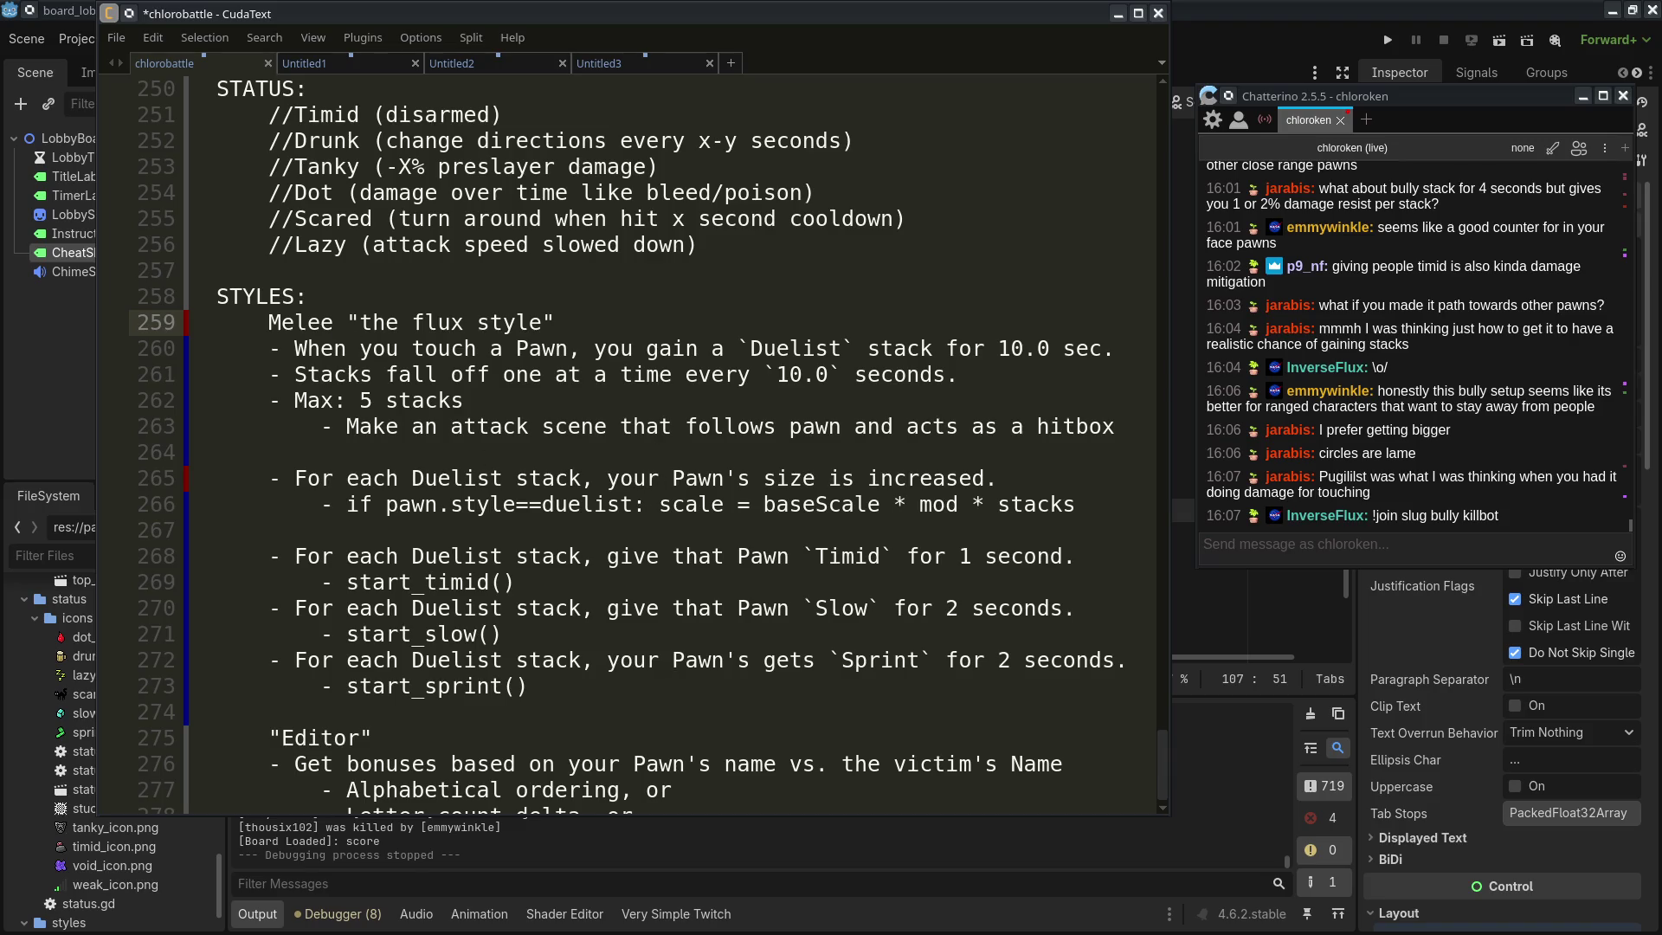
double_click(288, 325)
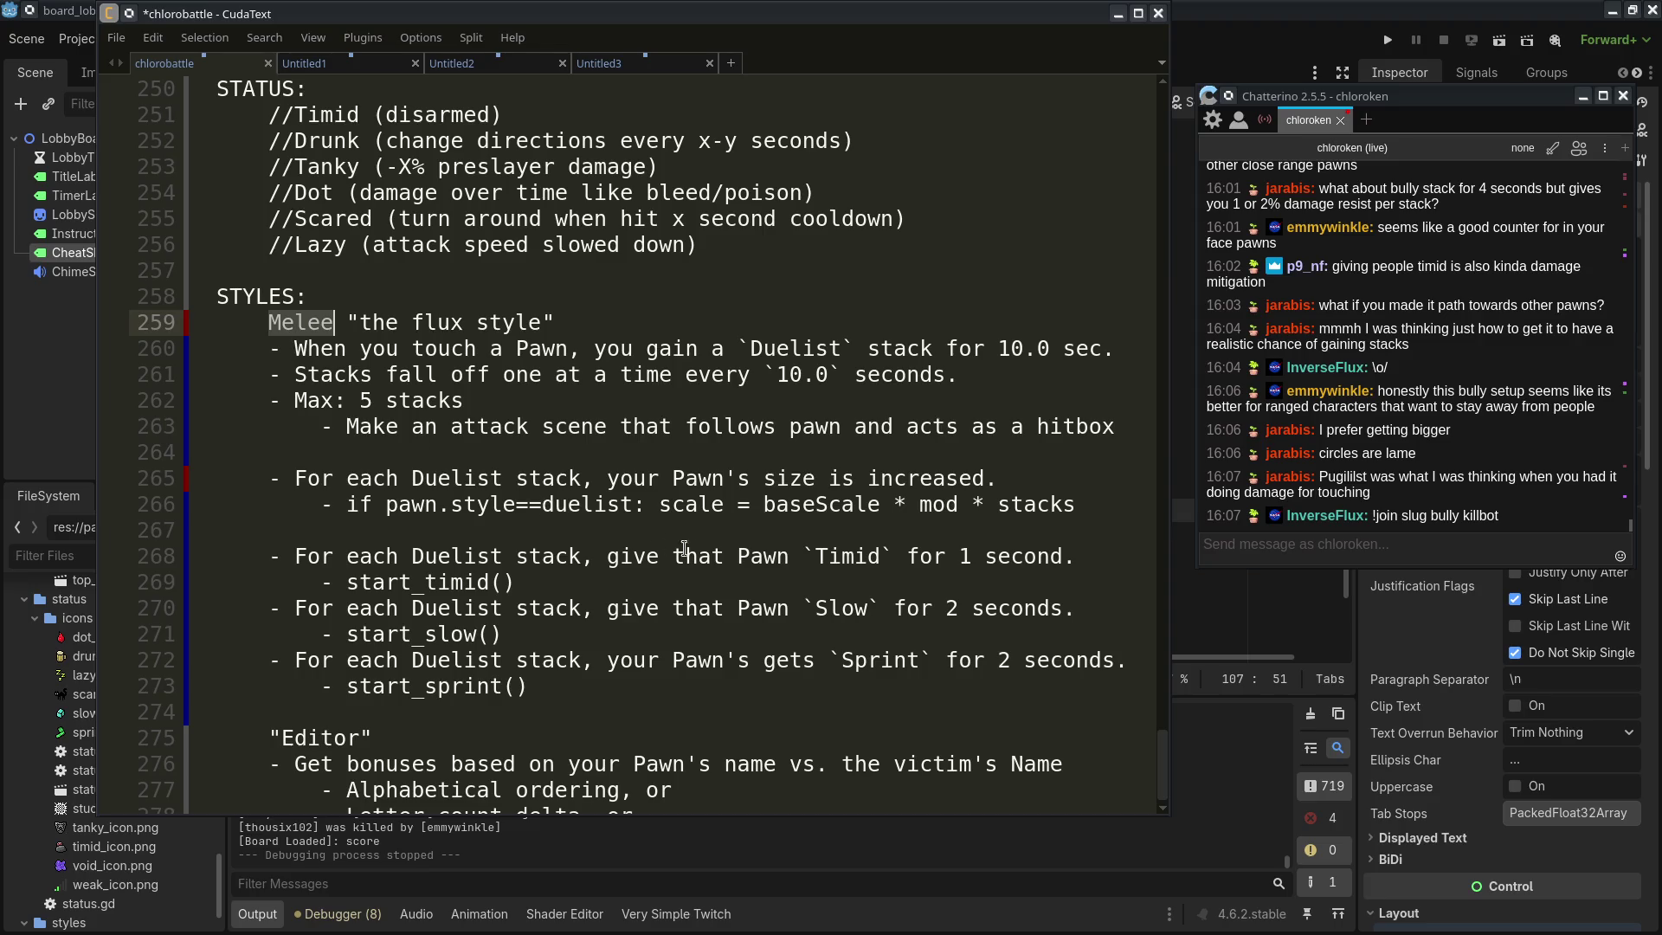
type("Bully")
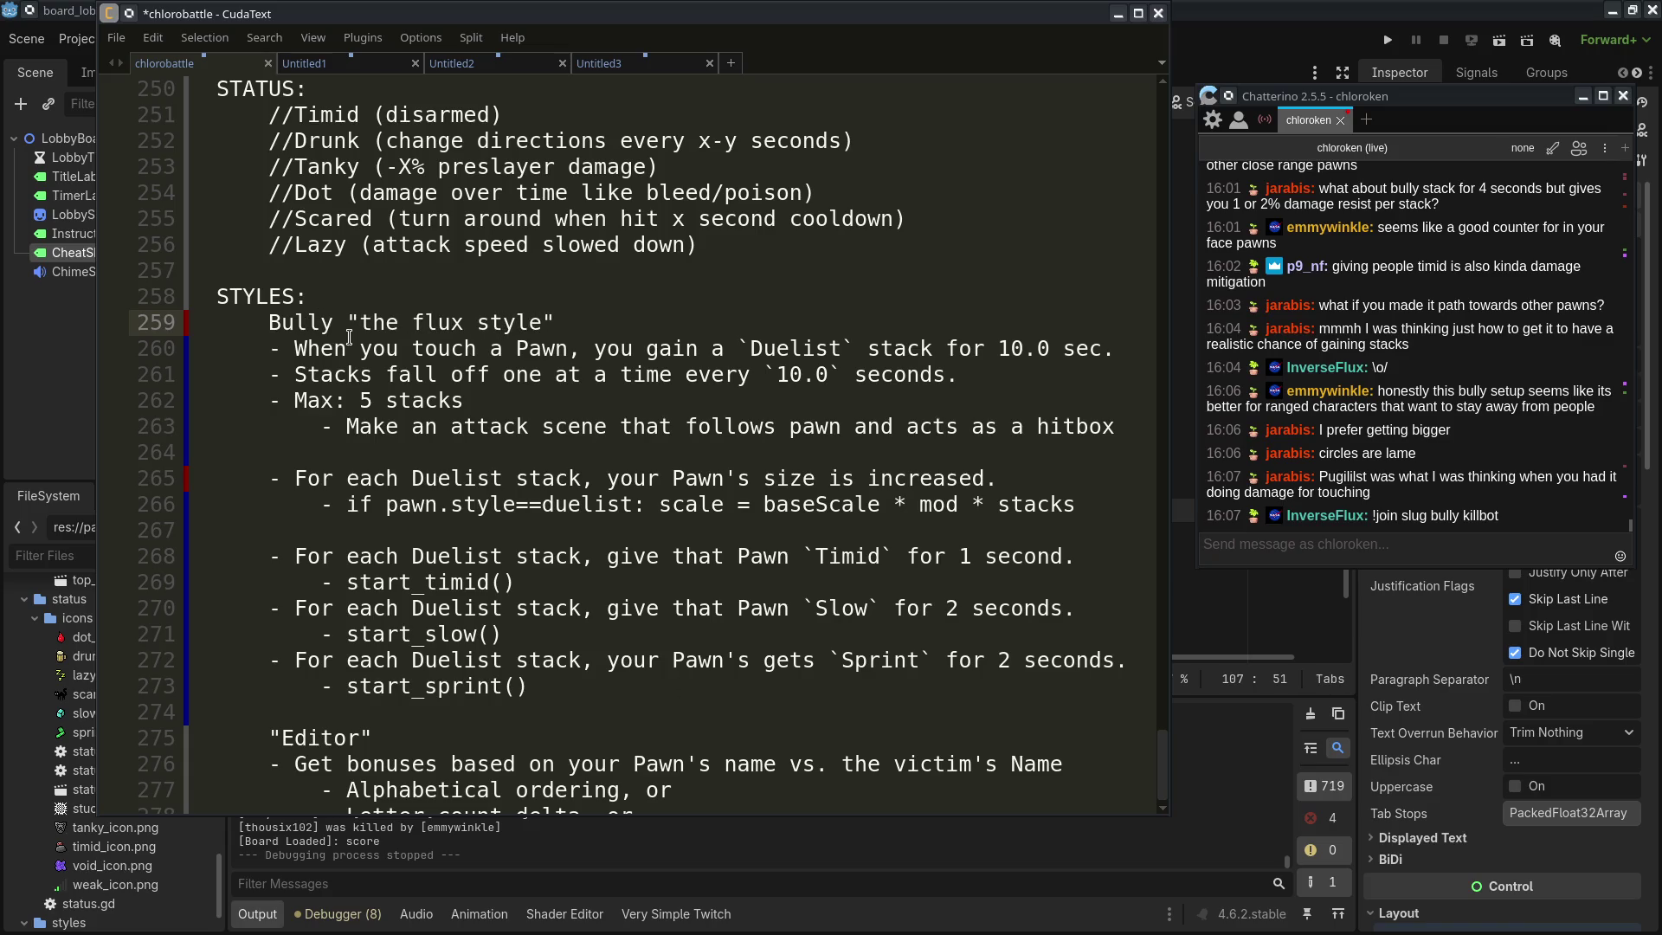
Replace Duelist with Bully in the stack gain, Timid, Slow, Sprint and size rules, then save
double_click(312, 322)
key("ctrl+c")
double_click(784, 348)
key("ctrl+v")
double_click(455, 556)
key("ctrl+v")
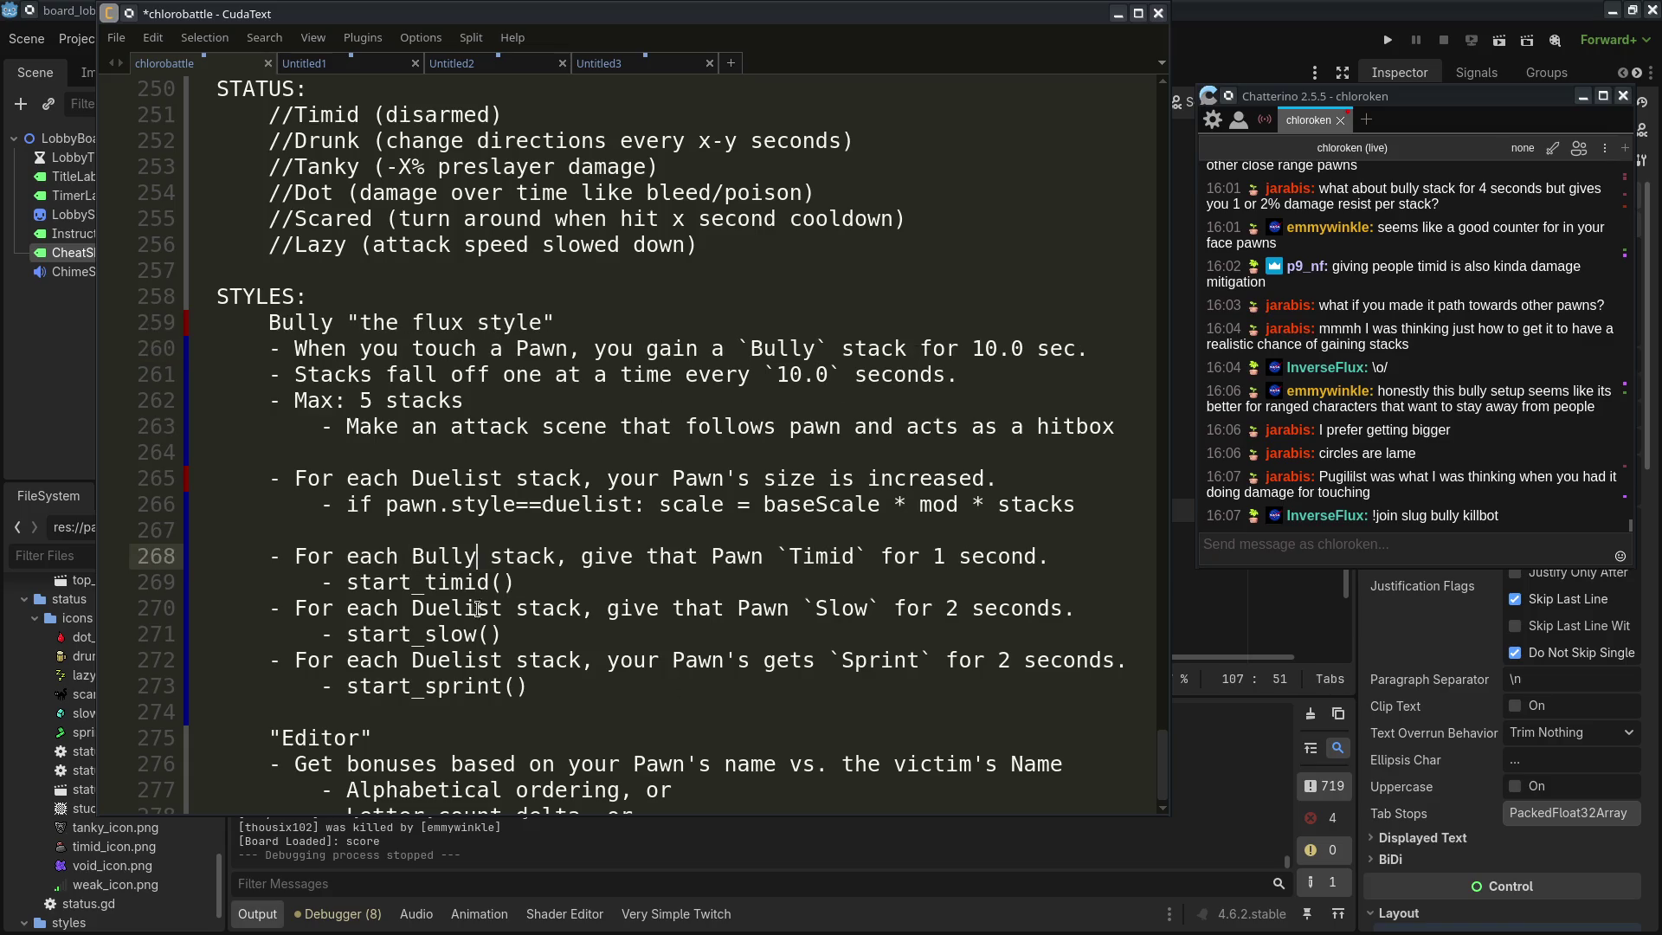
double_click(459, 608)
key("ctrl+v")
double_click(459, 660)
key("ctrl+v")
double_click(459, 478)
key("ctrl+v")
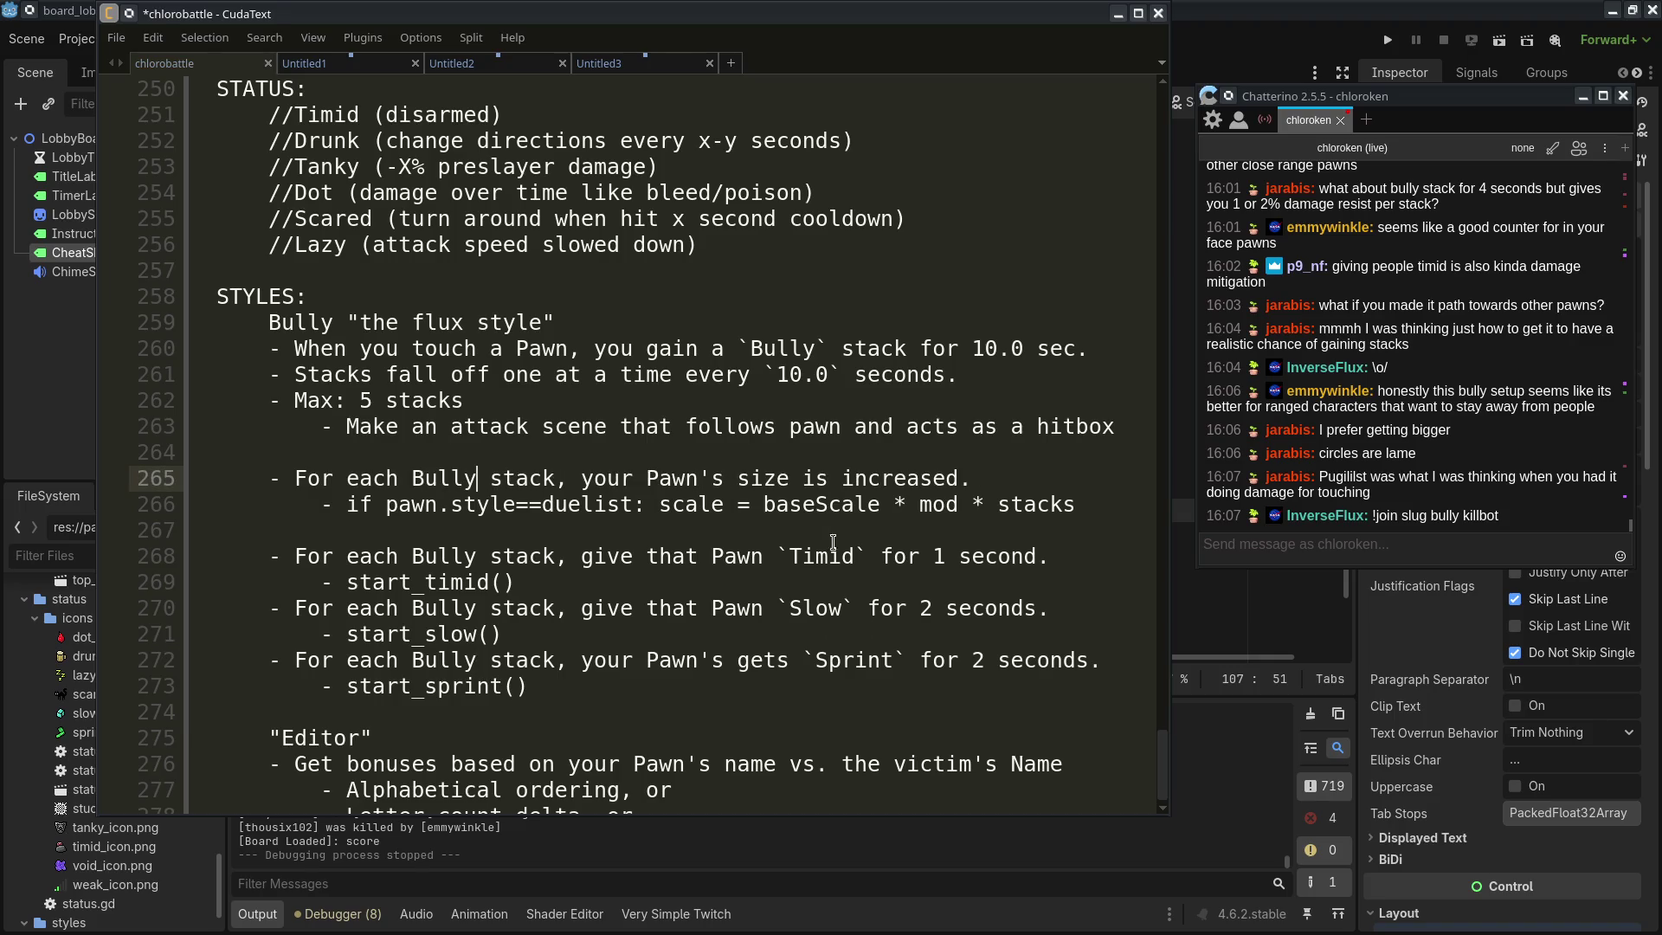
key("ctrl+s")
mouse_move(1044, 7)
left_mouse_down()
mouse_move(1067, 6)
mouse_move(1054, 9)
left_mouse_up()
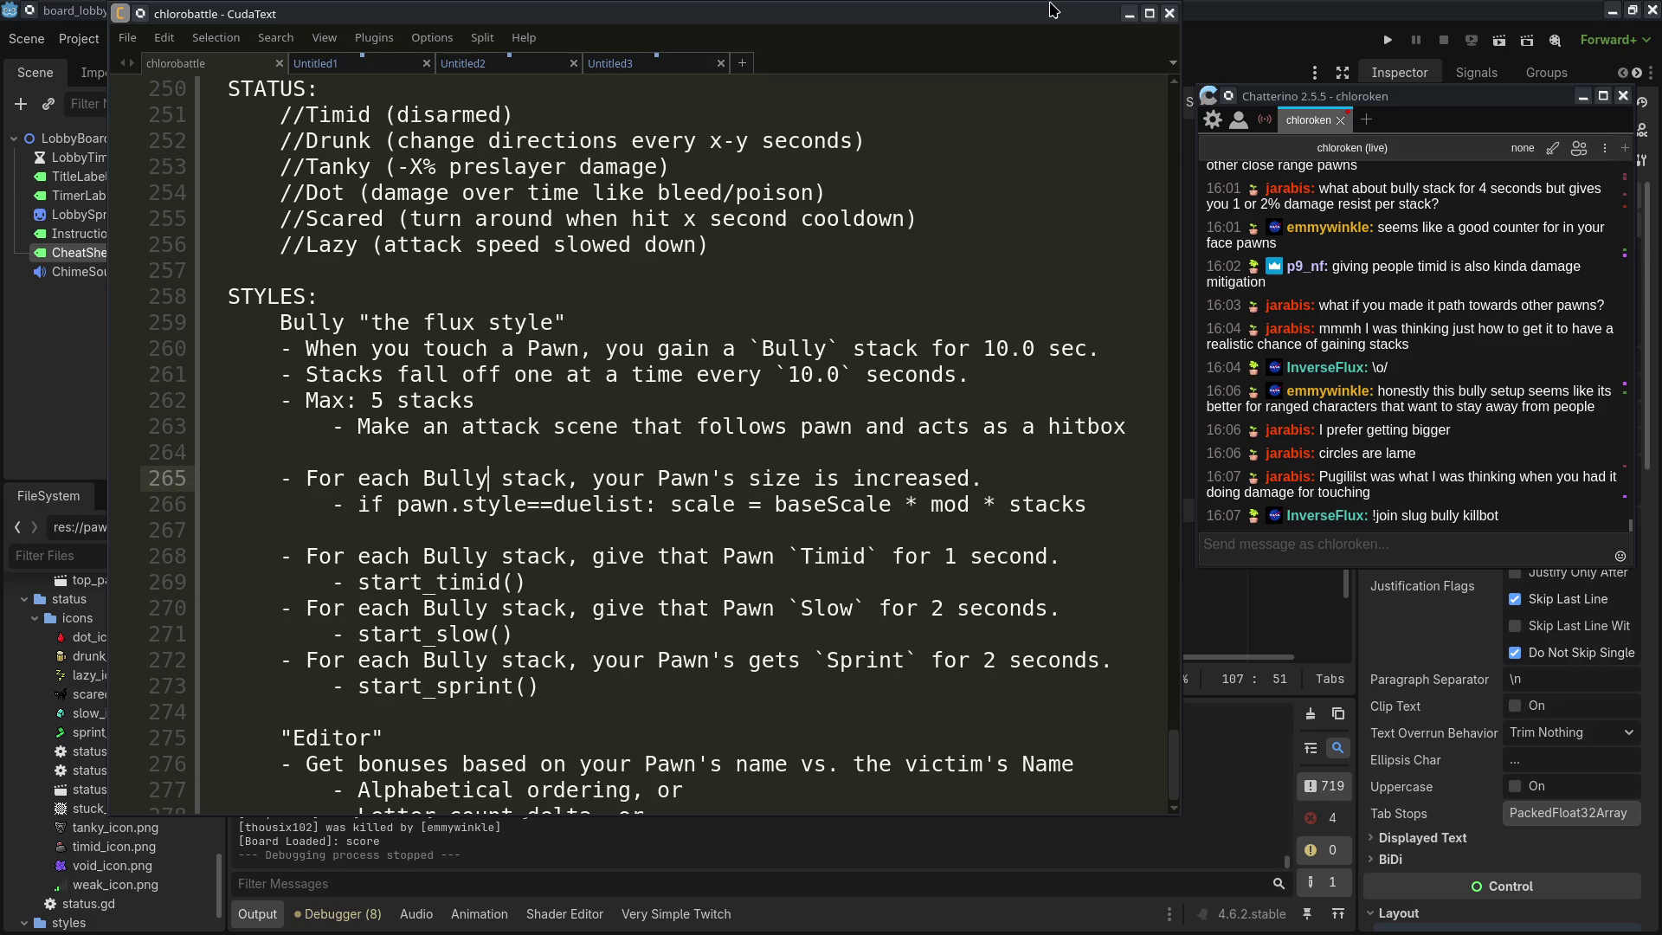
Tidy blank line 267 below the duelist scale formula and save the notes
scroll(866, 629, "down", 1)
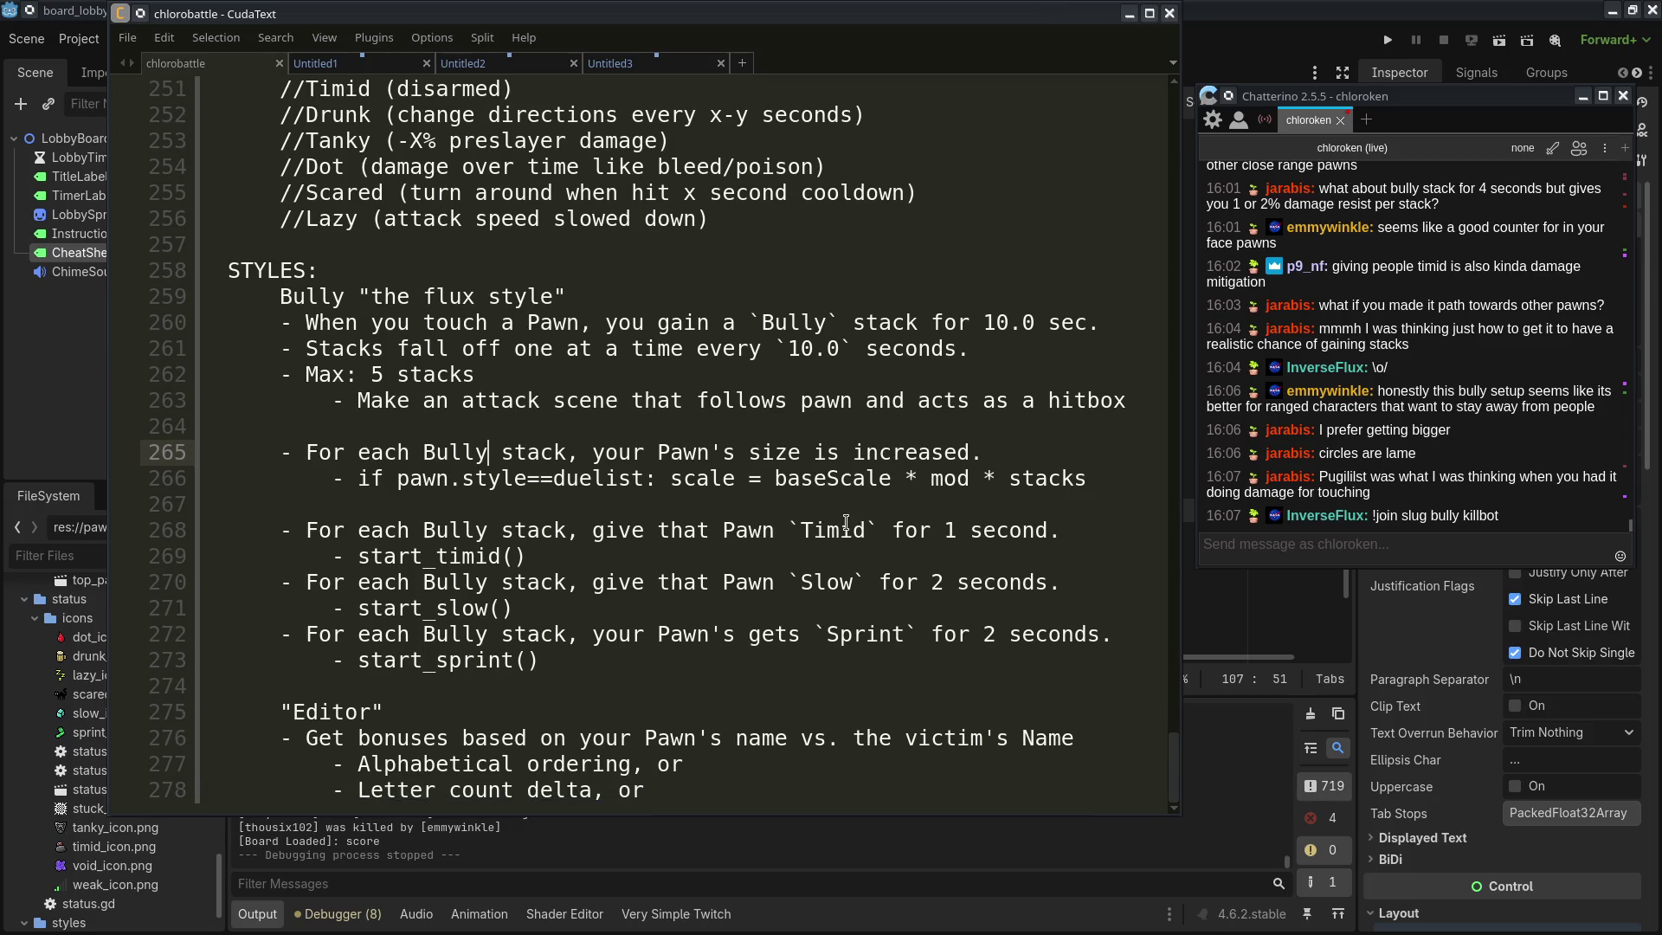
left_click(885, 688)
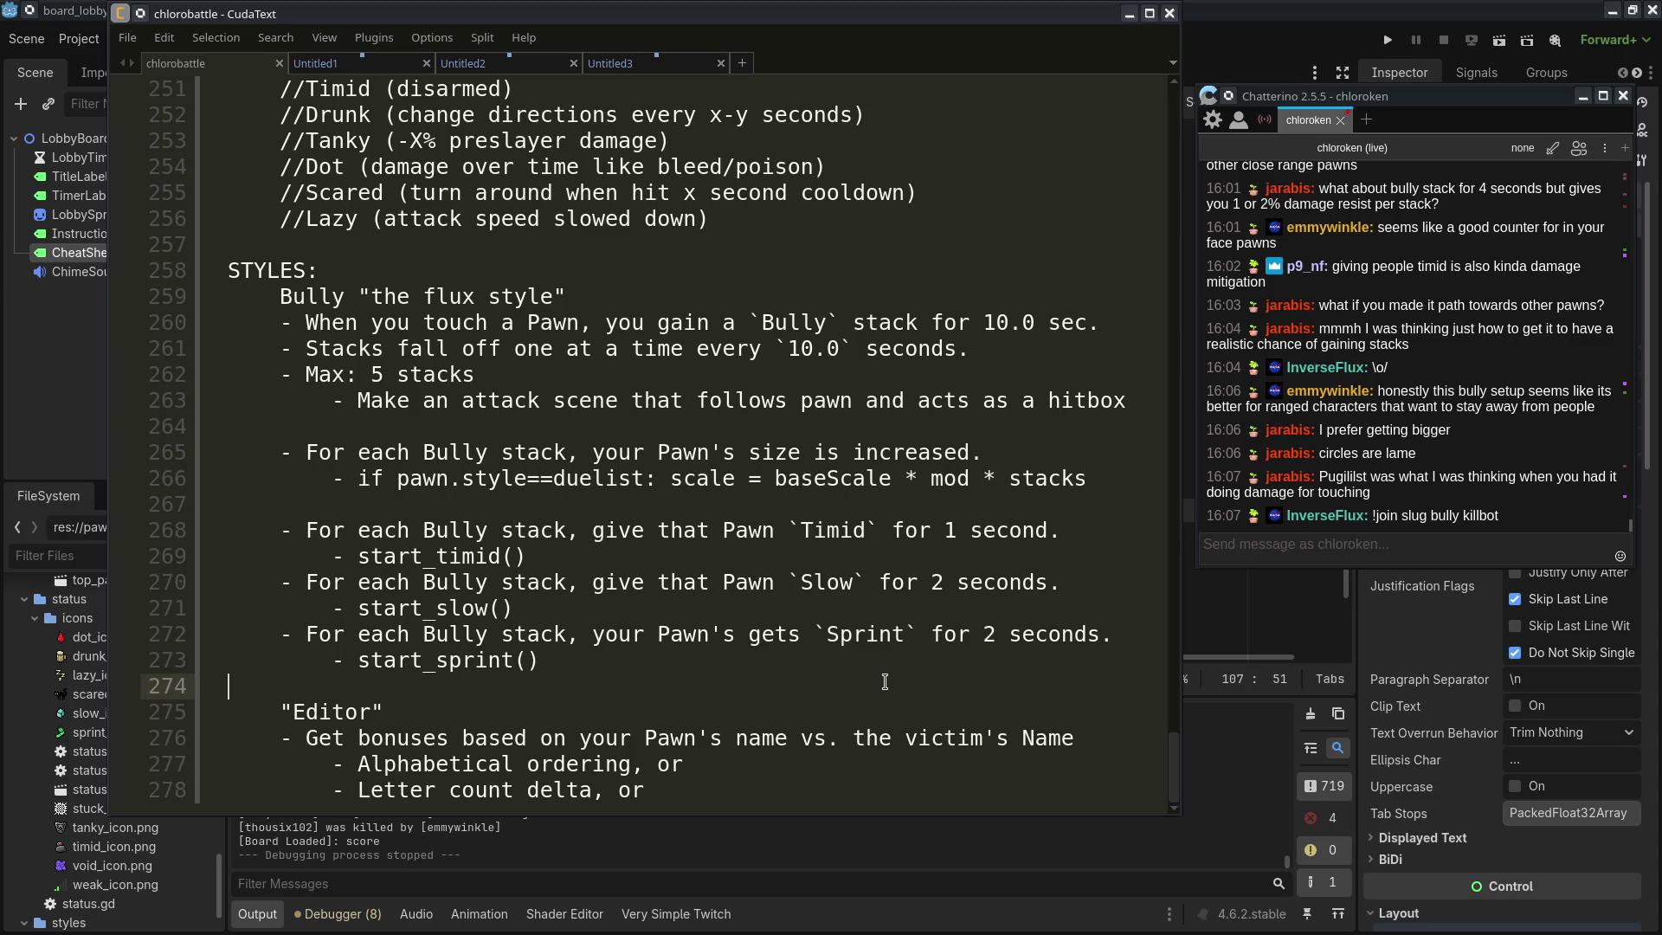
scroll(886, 681, "up", 7)
scroll(519, 432, "down", 7)
mouse_move(233, 271)
left_mouse_down()
mouse_move(688, 640)
mouse_move(788, 664)
left_mouse_up()
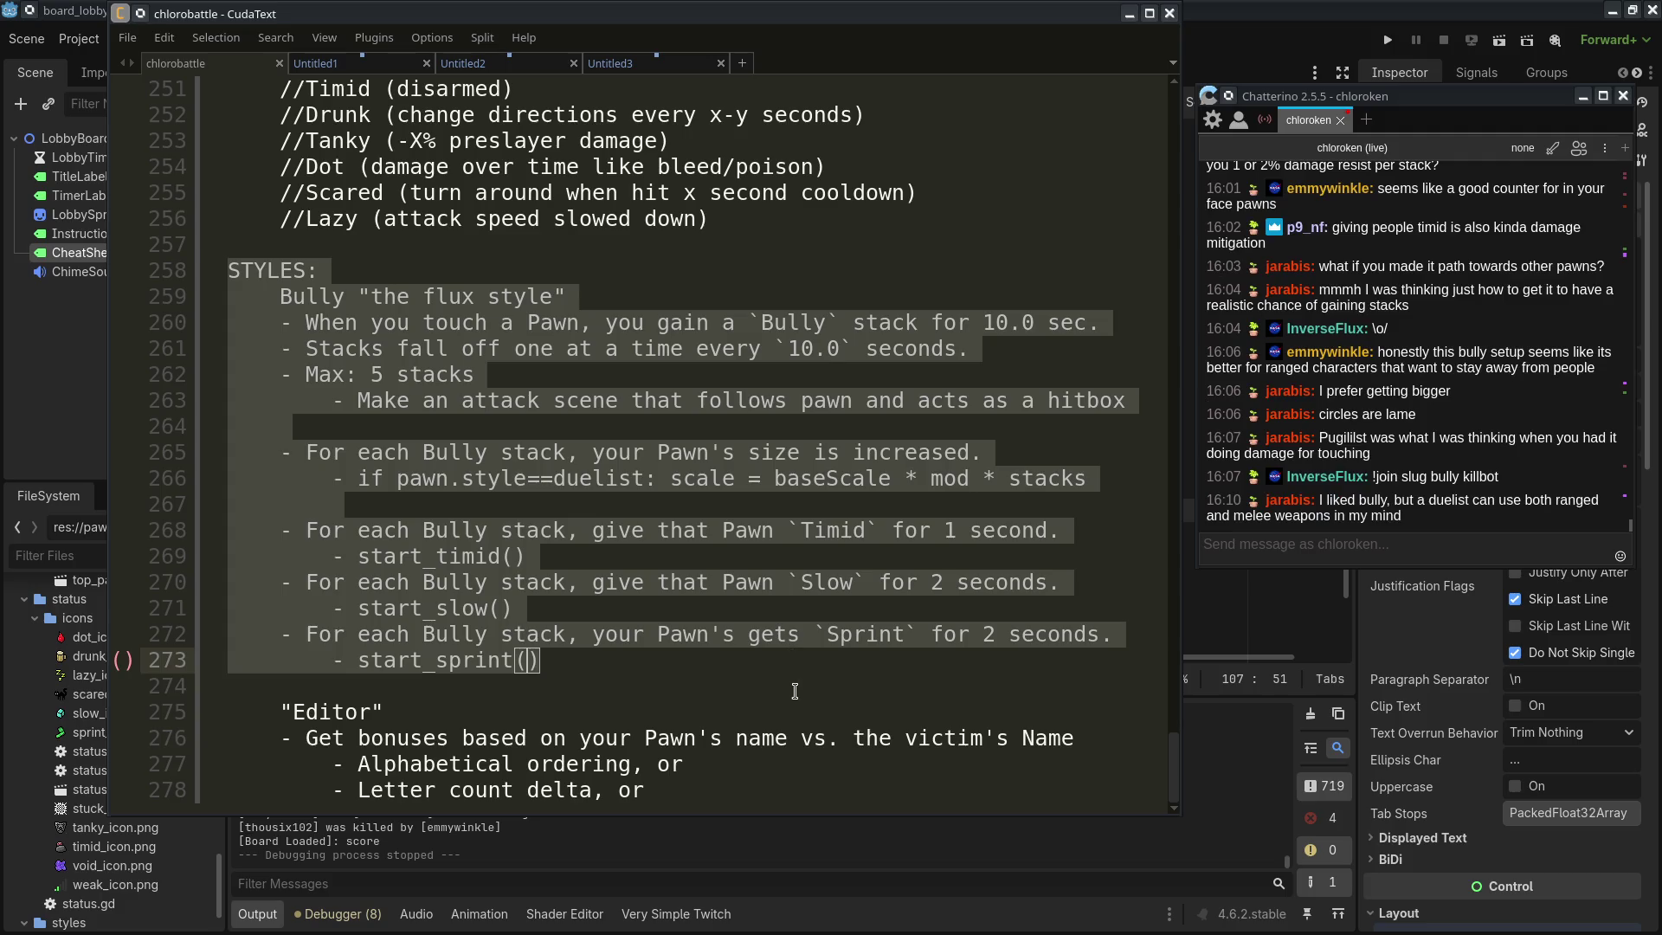
left_click(795, 691)
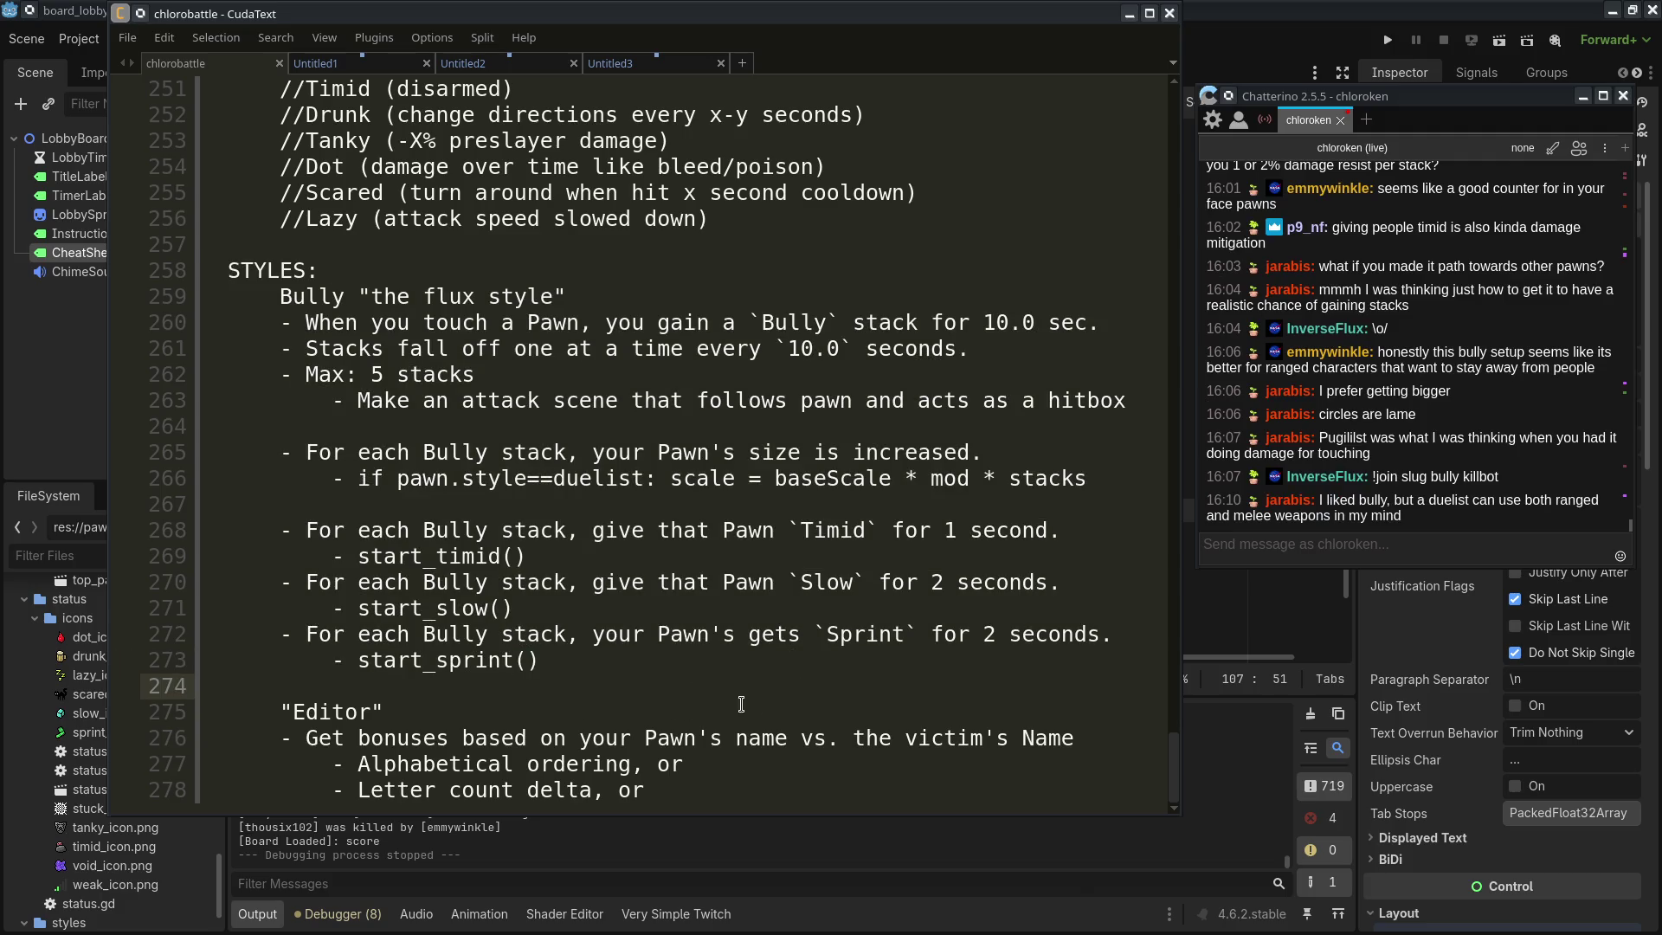
left_click(502, 506)
key("BackSpace")
key("BackSpace")
key("BackSpace")
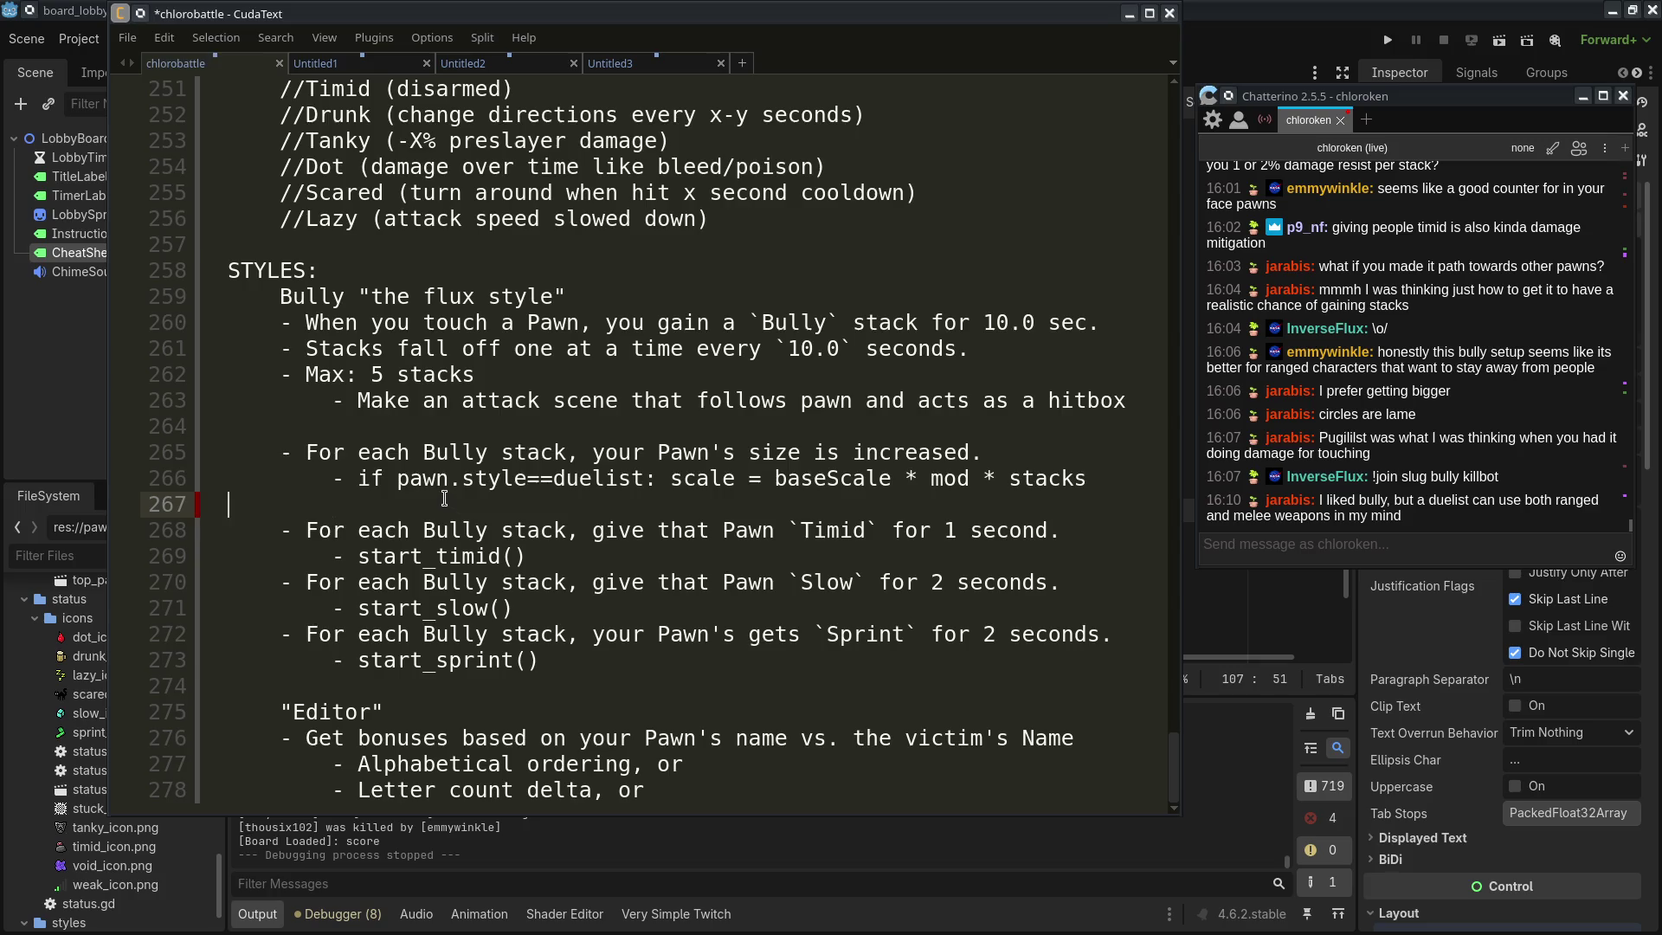
key("Return")
key("BackSpace")
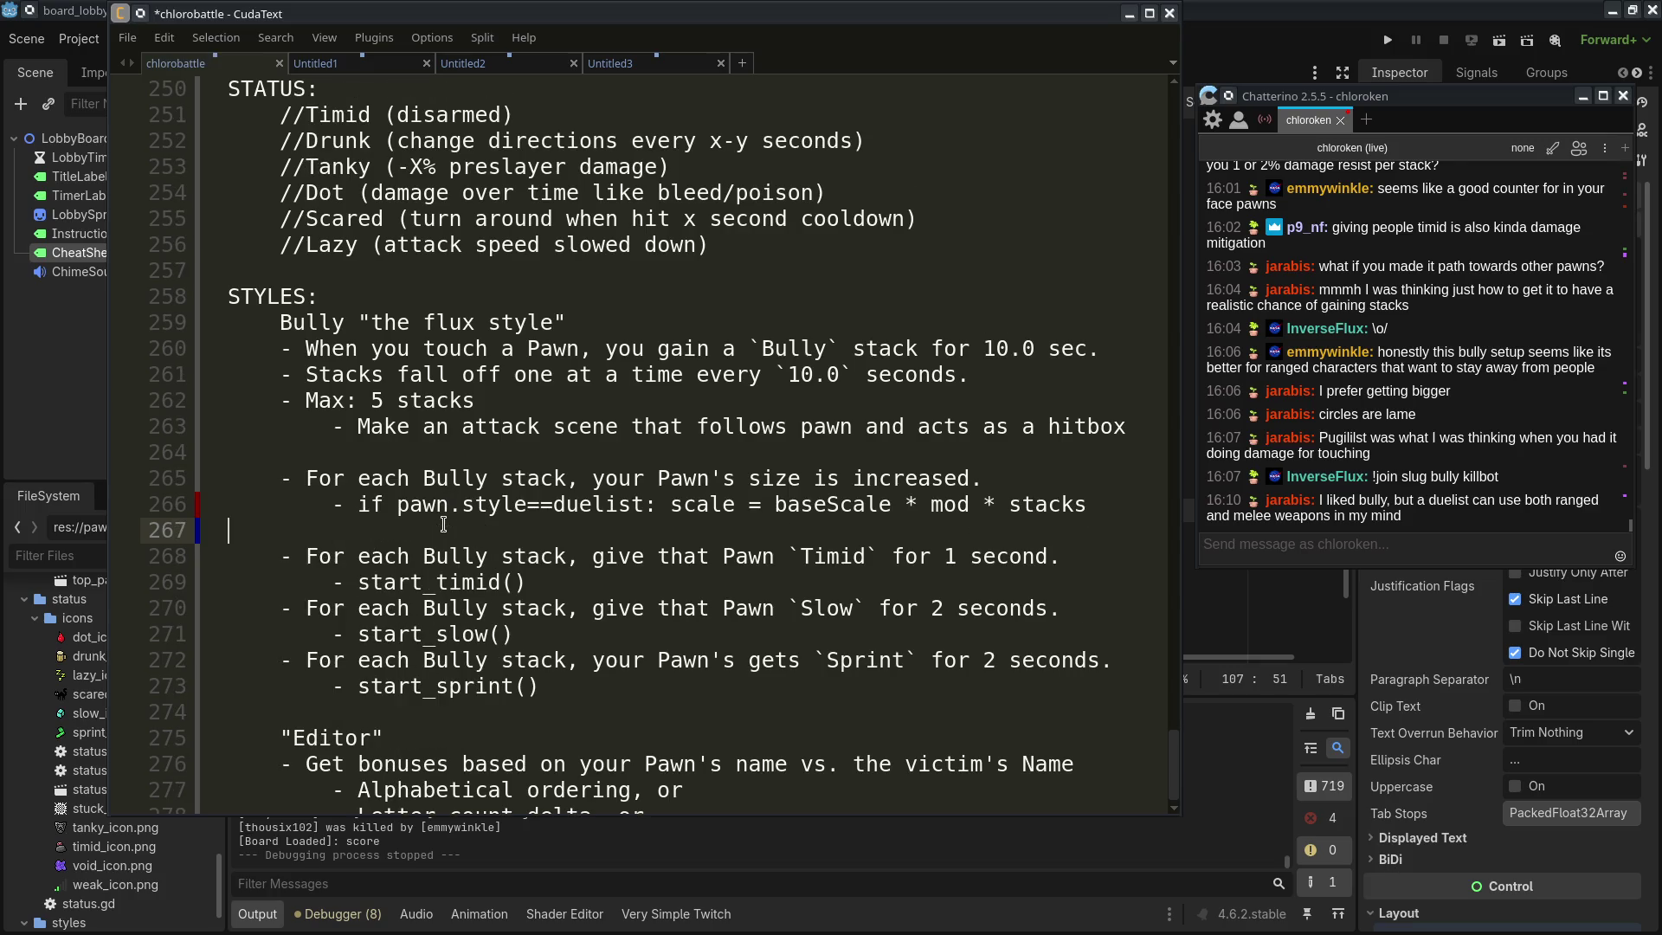
key("ctrl+s")
Select the //Lazy status line
scroll(519, 537, "down", 1)
left_click(775, 737)
scroll(774, 737, "up", 3)
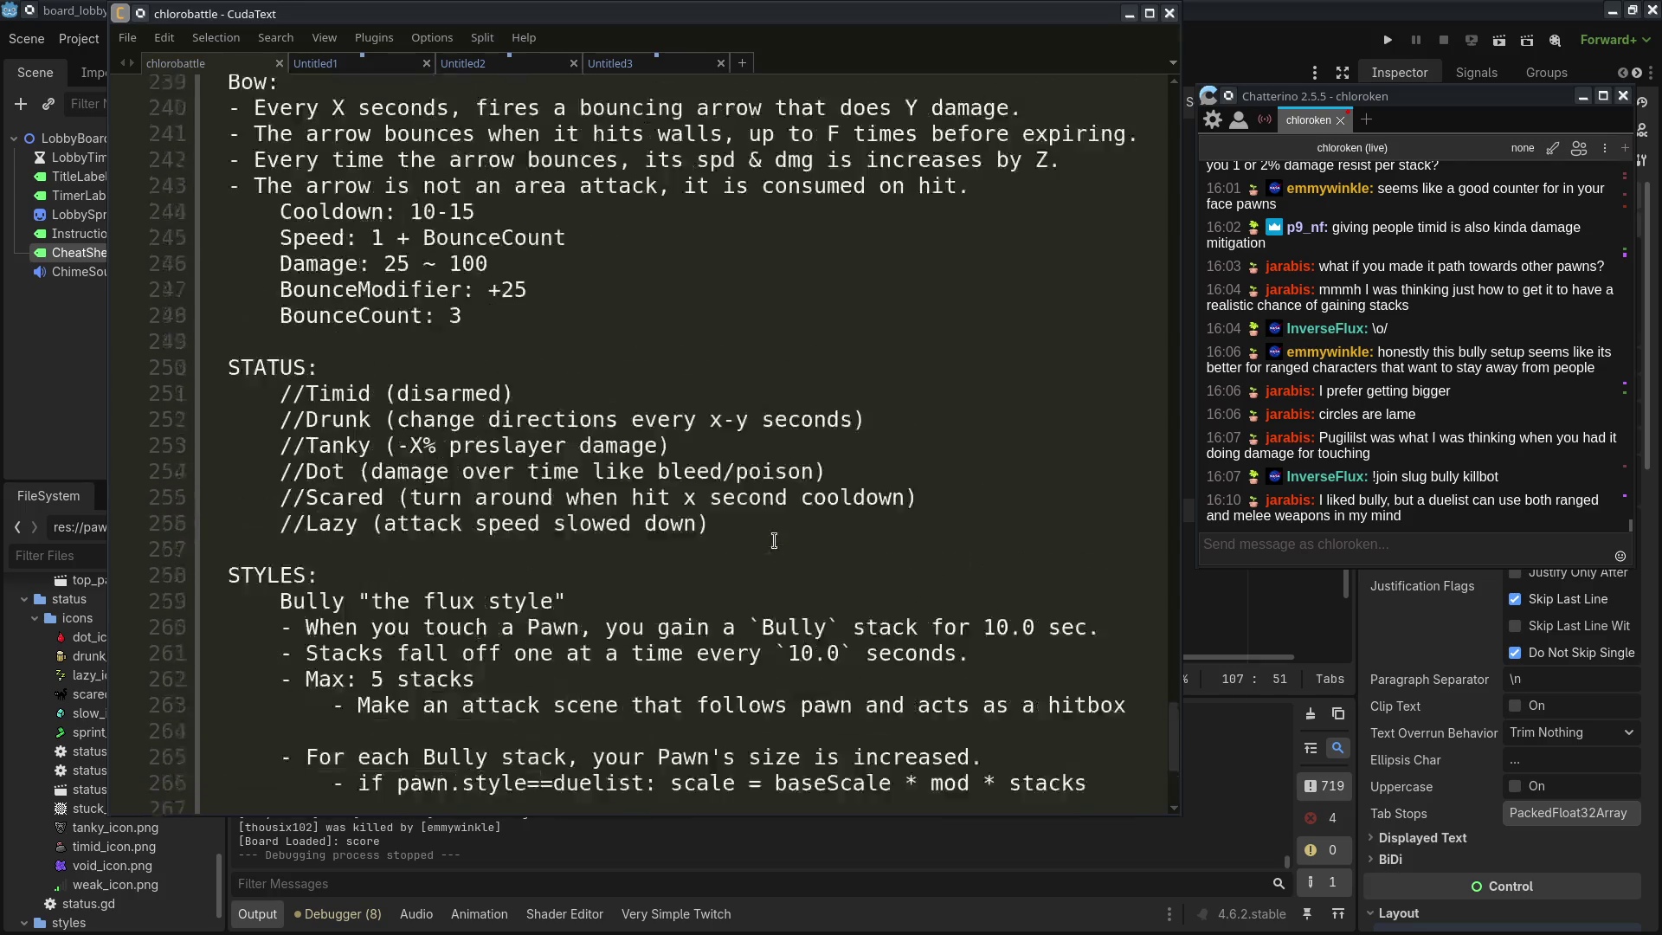
mouse_move(319, 317)
left_mouse_down()
mouse_move(556, 317)
mouse_move(384, 343)
mouse_move(866, 343)
mouse_move(670, 368)
left_mouse_up()
left_click(312, 391)
mouse_move(279, 395)
left_mouse_down()
mouse_move(827, 395)
mouse_move(660, 420)
mouse_move(916, 421)
left_mouse_up()
left_click_drag(280, 446, 710, 446)
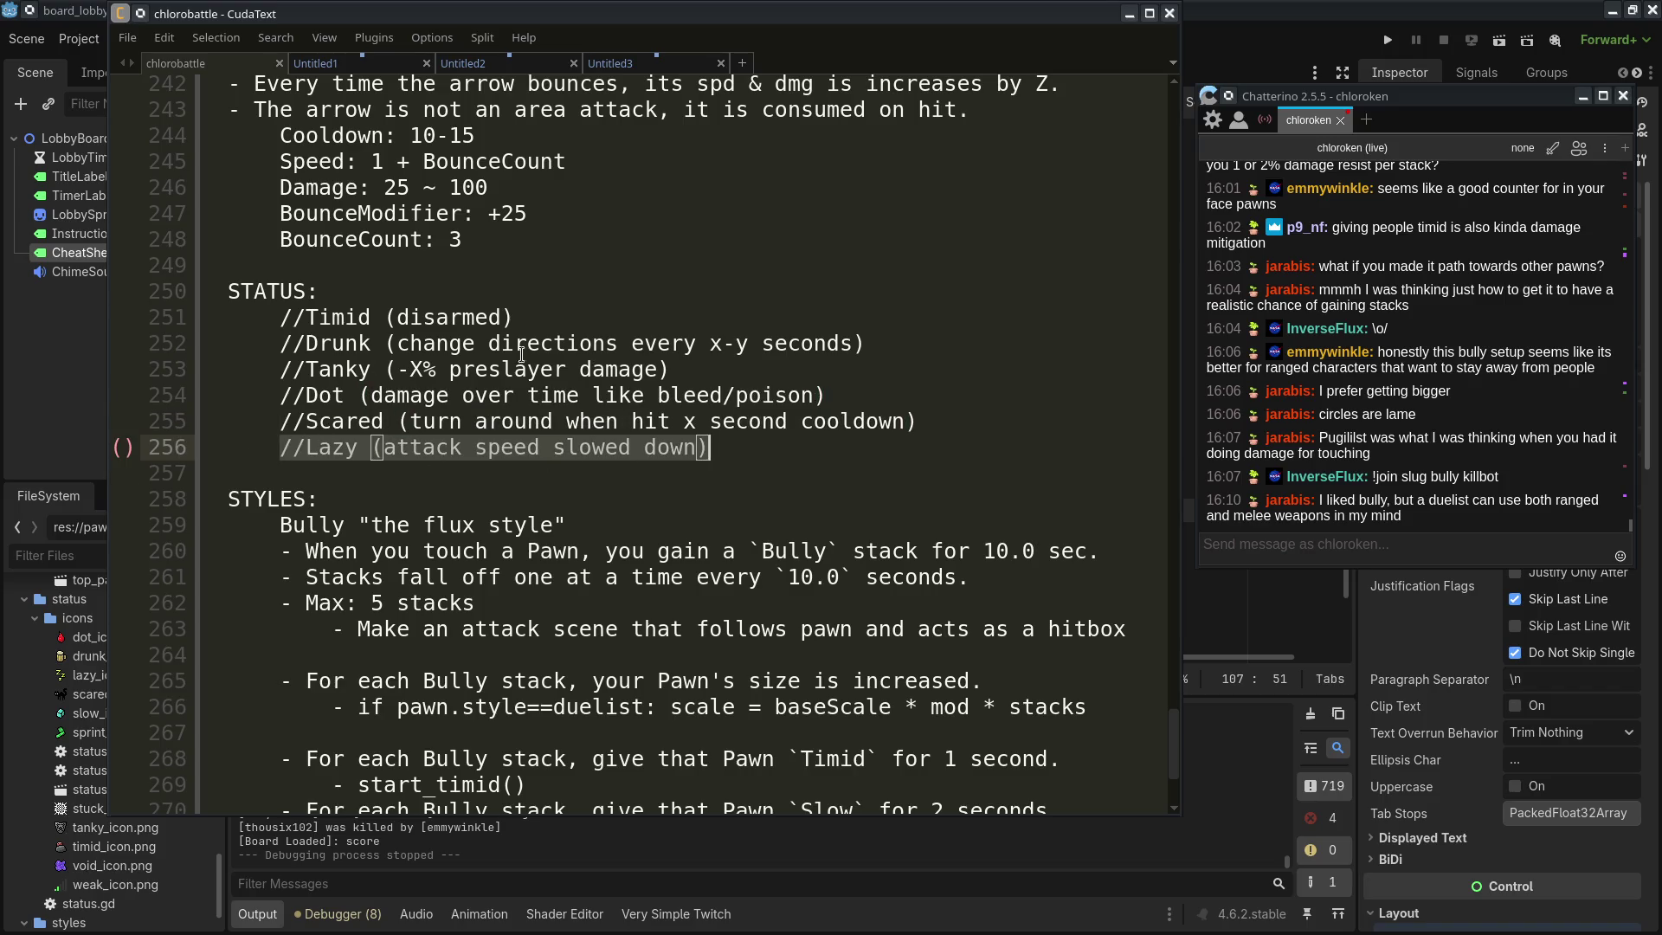
Cut the //Timid (disarmed) line and paste it on a new line below //Lazy
triple_click(390, 316)
key("ctrl+x")
left_click(718, 421)
key("Return")
key("Return")
key("ctrl+v")
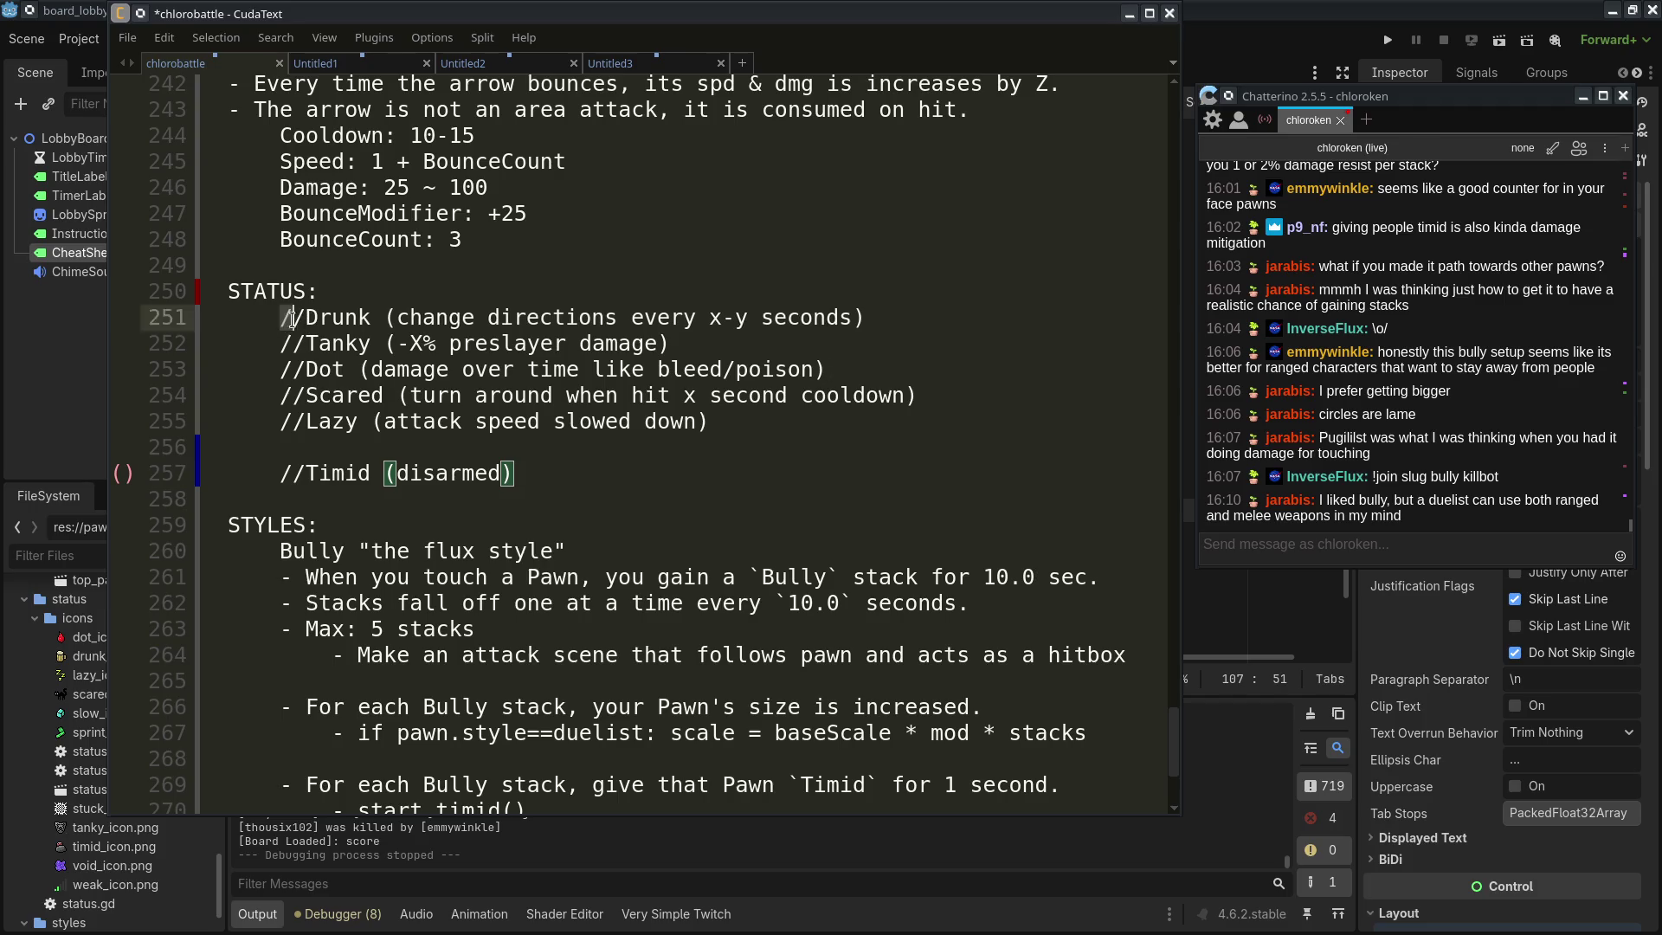
Select and deselect the remaining status entries (Drunk, Scared, Lazy) to check the list
left_click_drag(285, 320, 497, 422)
left_click(749, 525)
left_click(335, 320)
key("shift+Down")
key("shift+Down")
key("shift+Down")
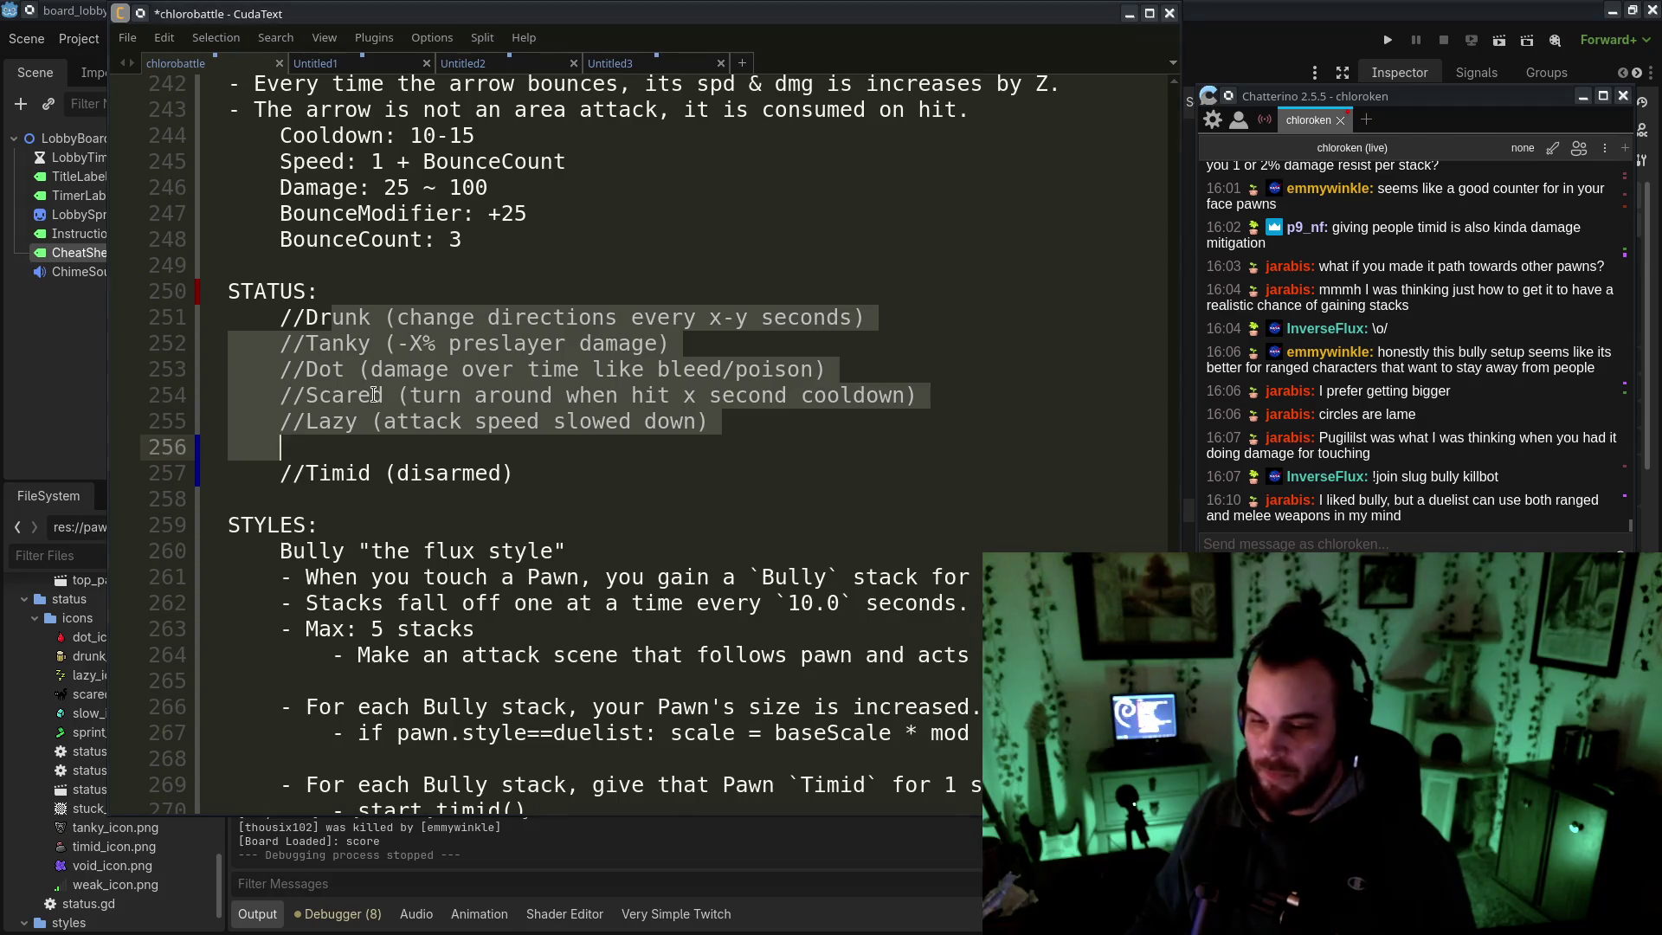
left_click(524, 444)
double_click(351, 396)
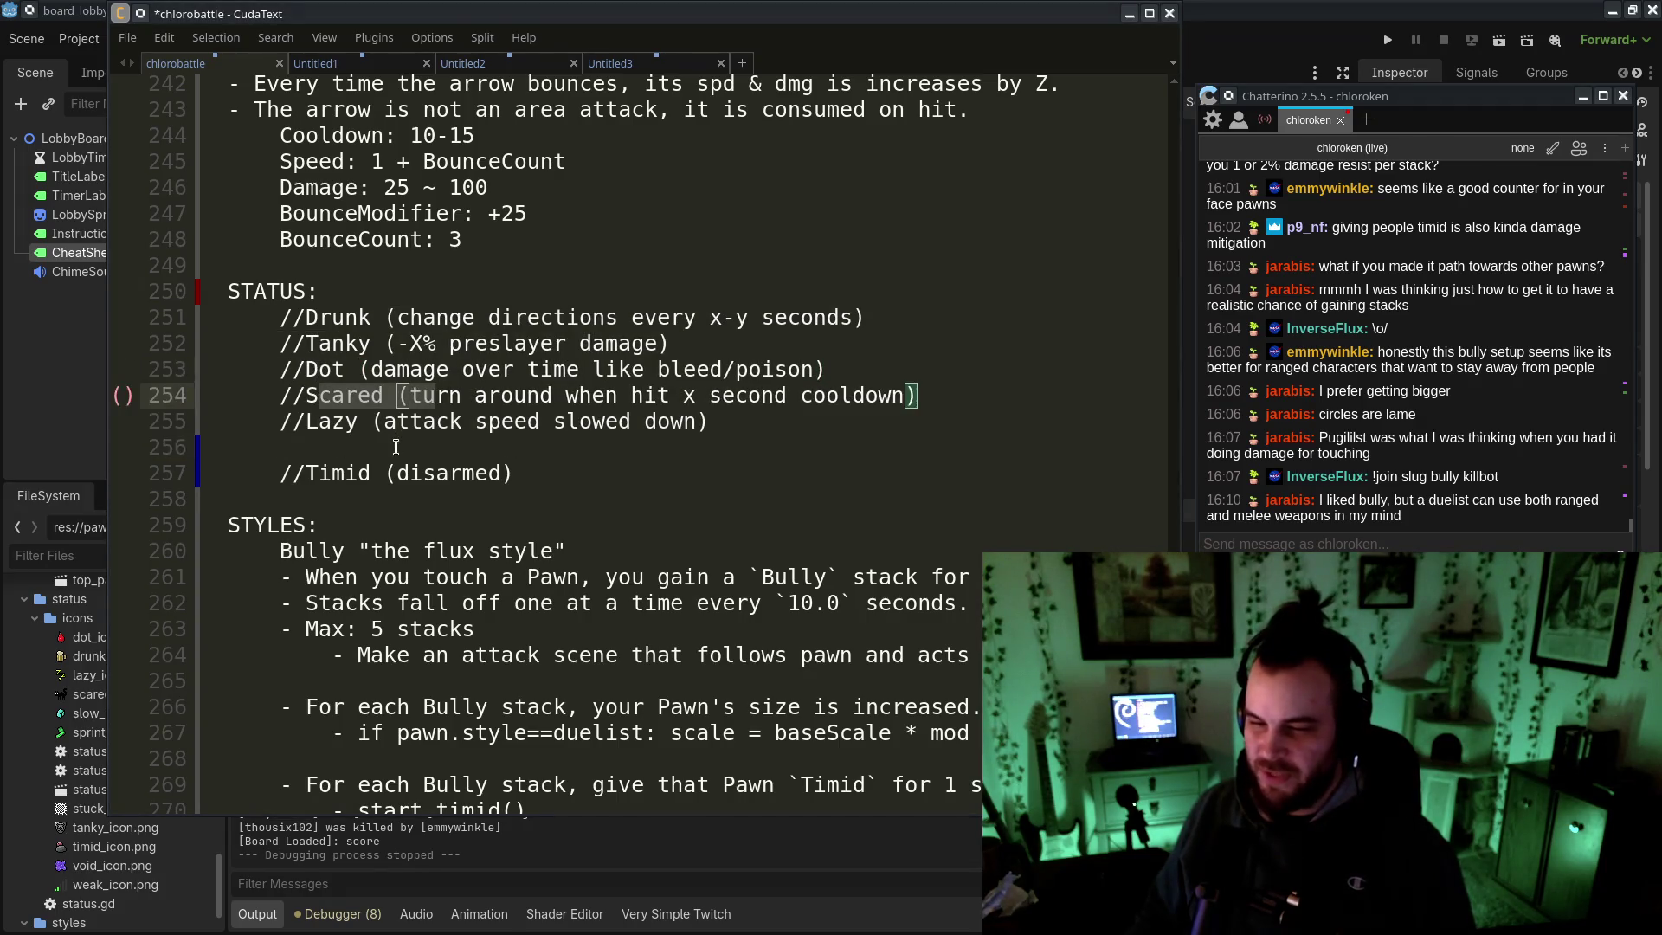
left_click_drag(499, 397, 916, 419)
left_click(916, 419)
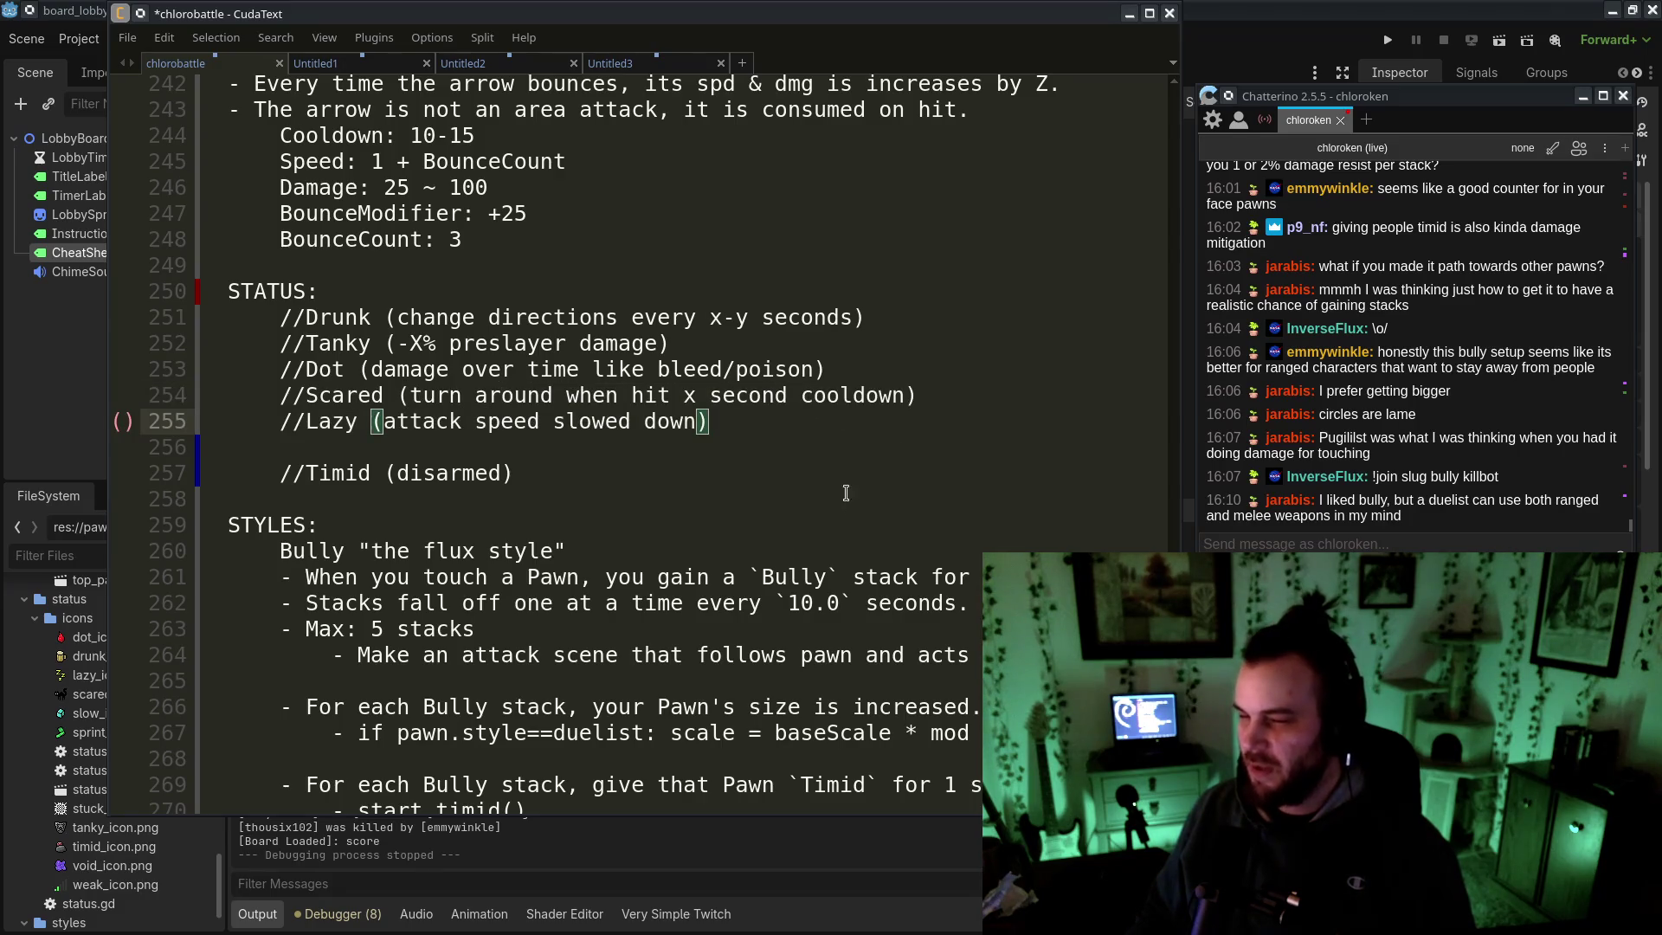
Reselect around the Lazy line and the status block below to verify the Timid placement
mouse_move(302, 421)
left_mouse_down()
mouse_move(742, 423)
mouse_move(278, 423)
left_mouse_up()
left_click(869, 428)
left_click(663, 437)
left_click_drag(725, 420, 279, 422)
scroll(520, 433, "down", 3)
left_click_drag(260, 348, 660, 634)
left_click(689, 646)
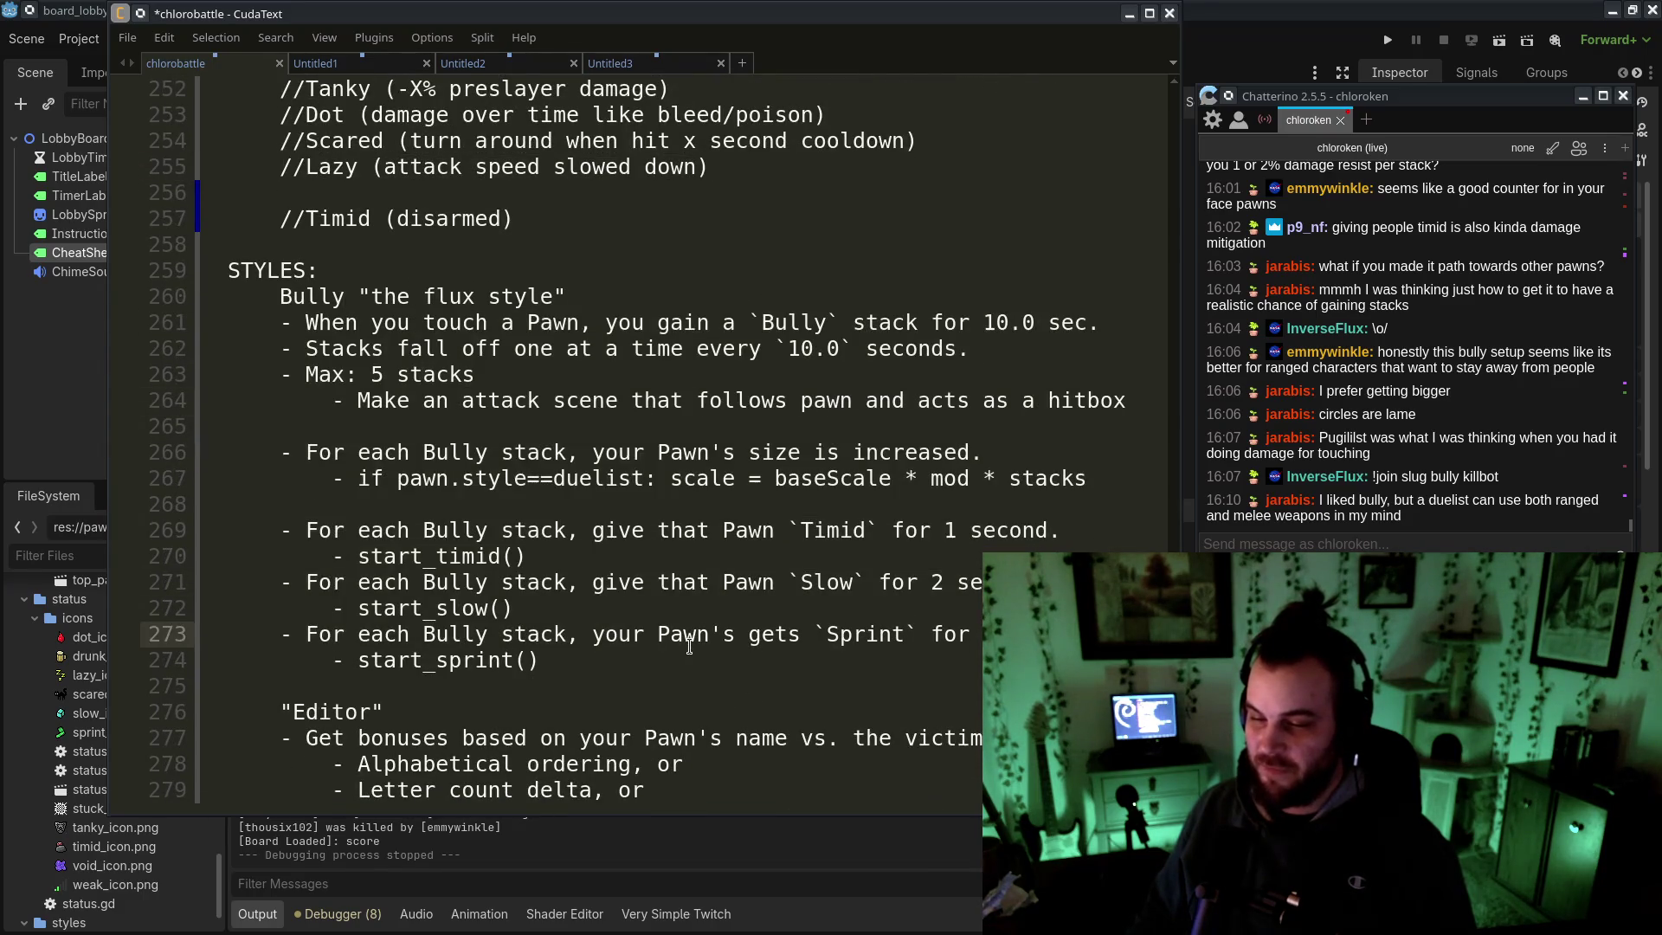
Highlight the Timid effect in the Bully rules, then return to the moved Timid line
scroll(558, 668, "up", 3)
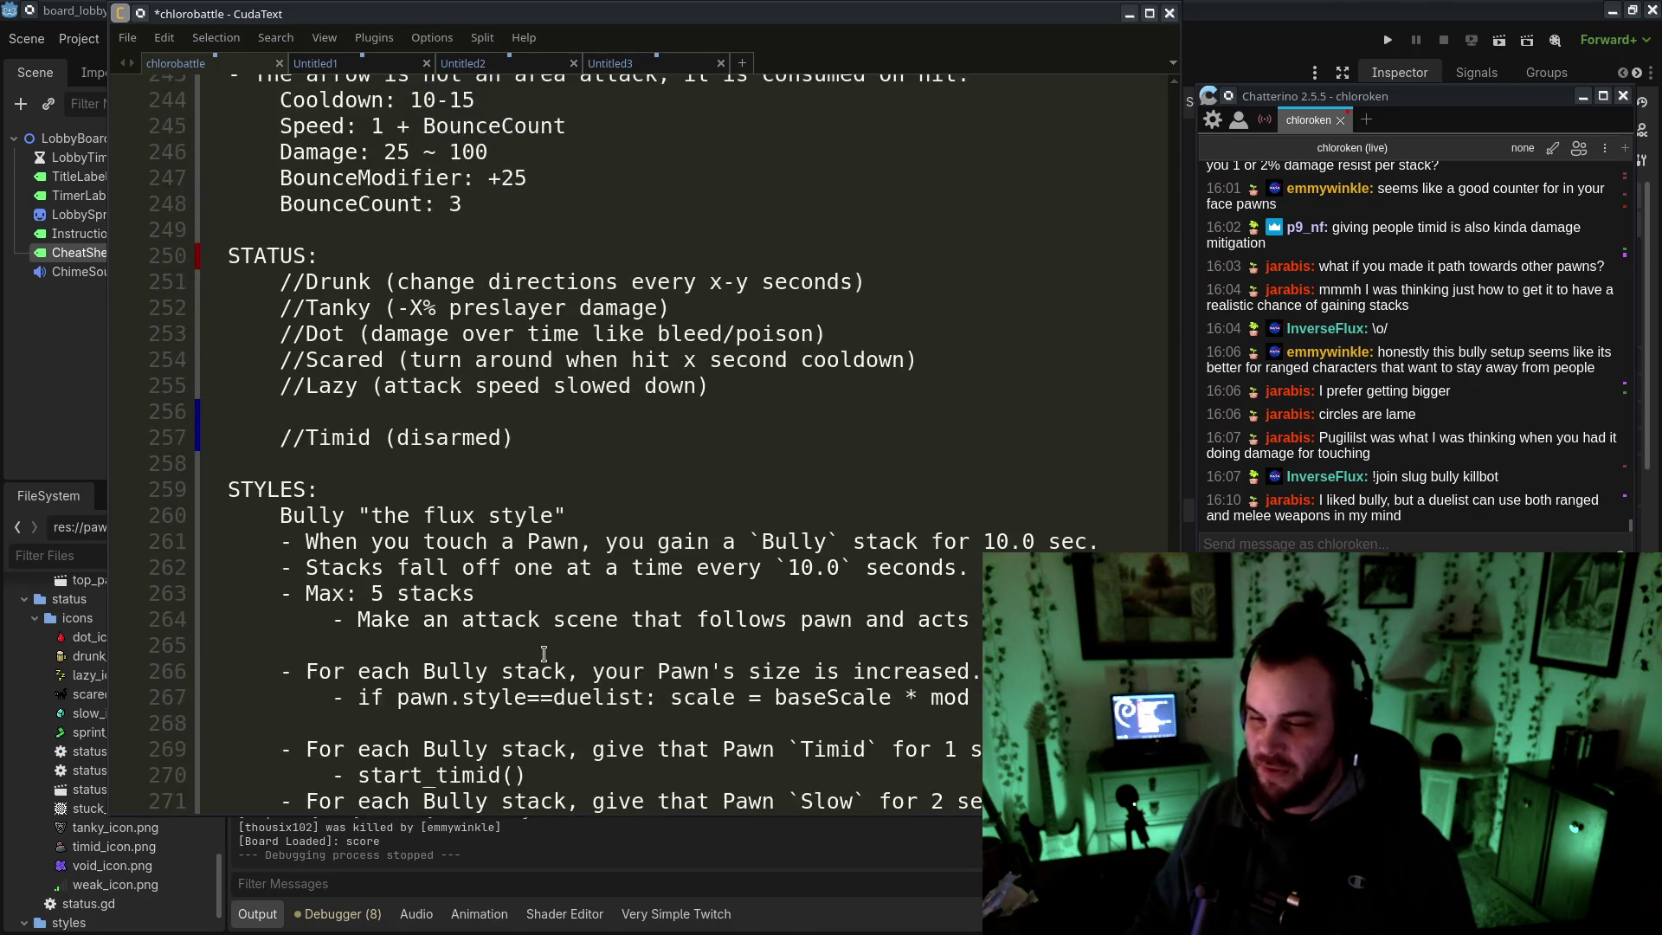
scroll(550, 675, "down", 3)
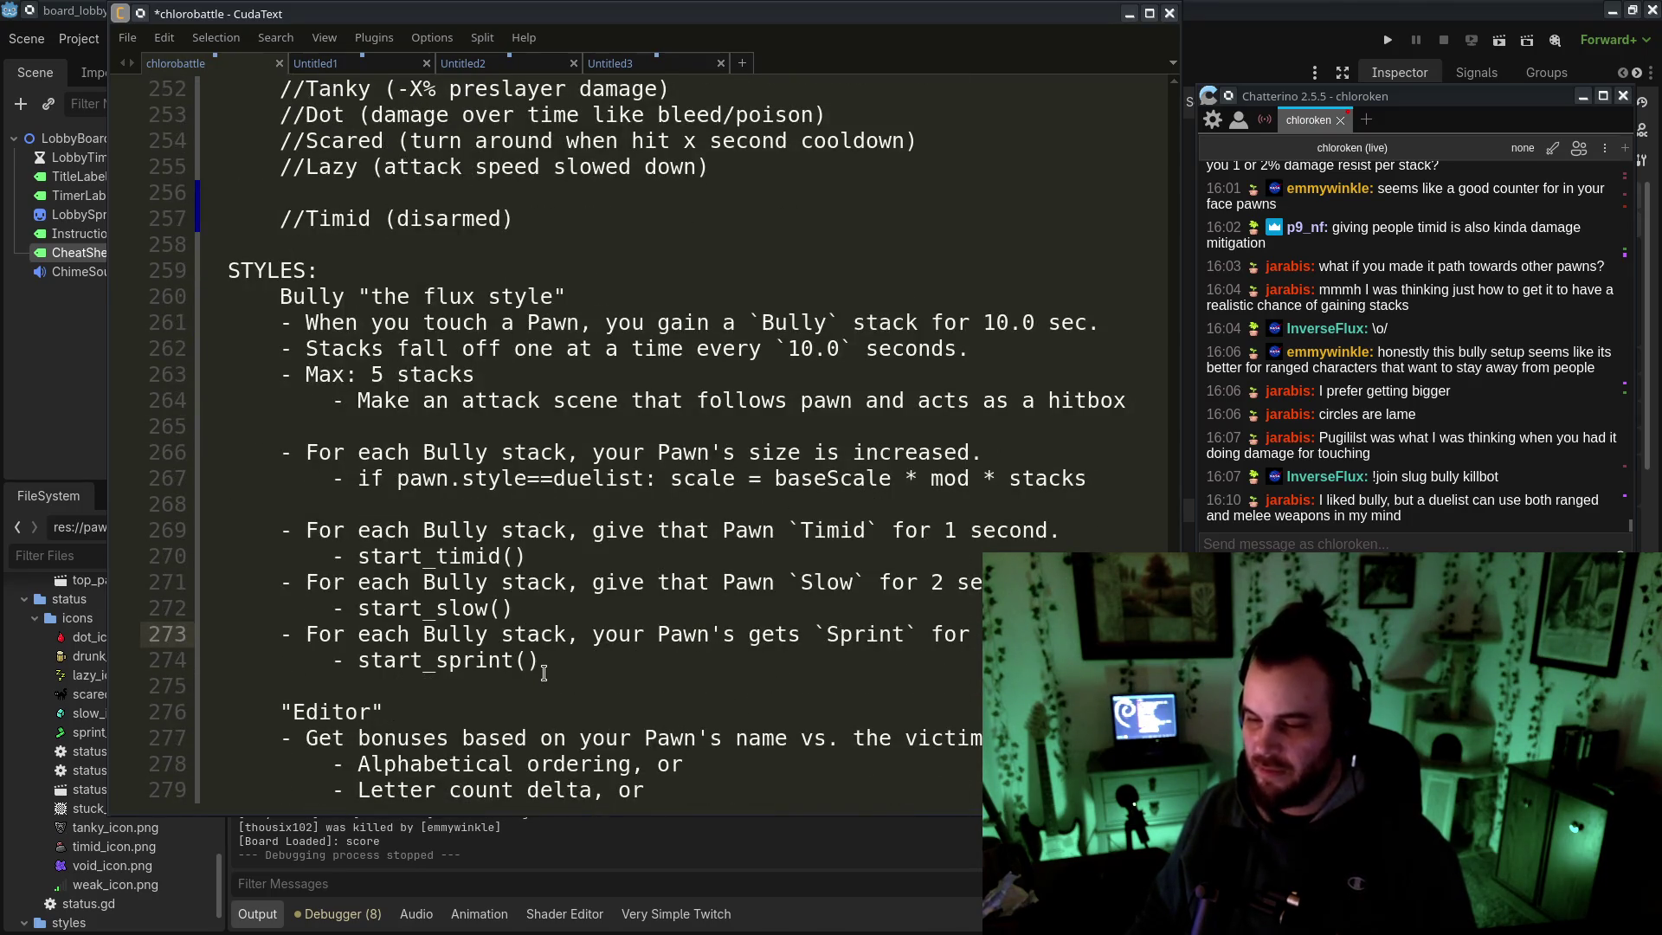
left_click_drag(787, 530, 919, 530)
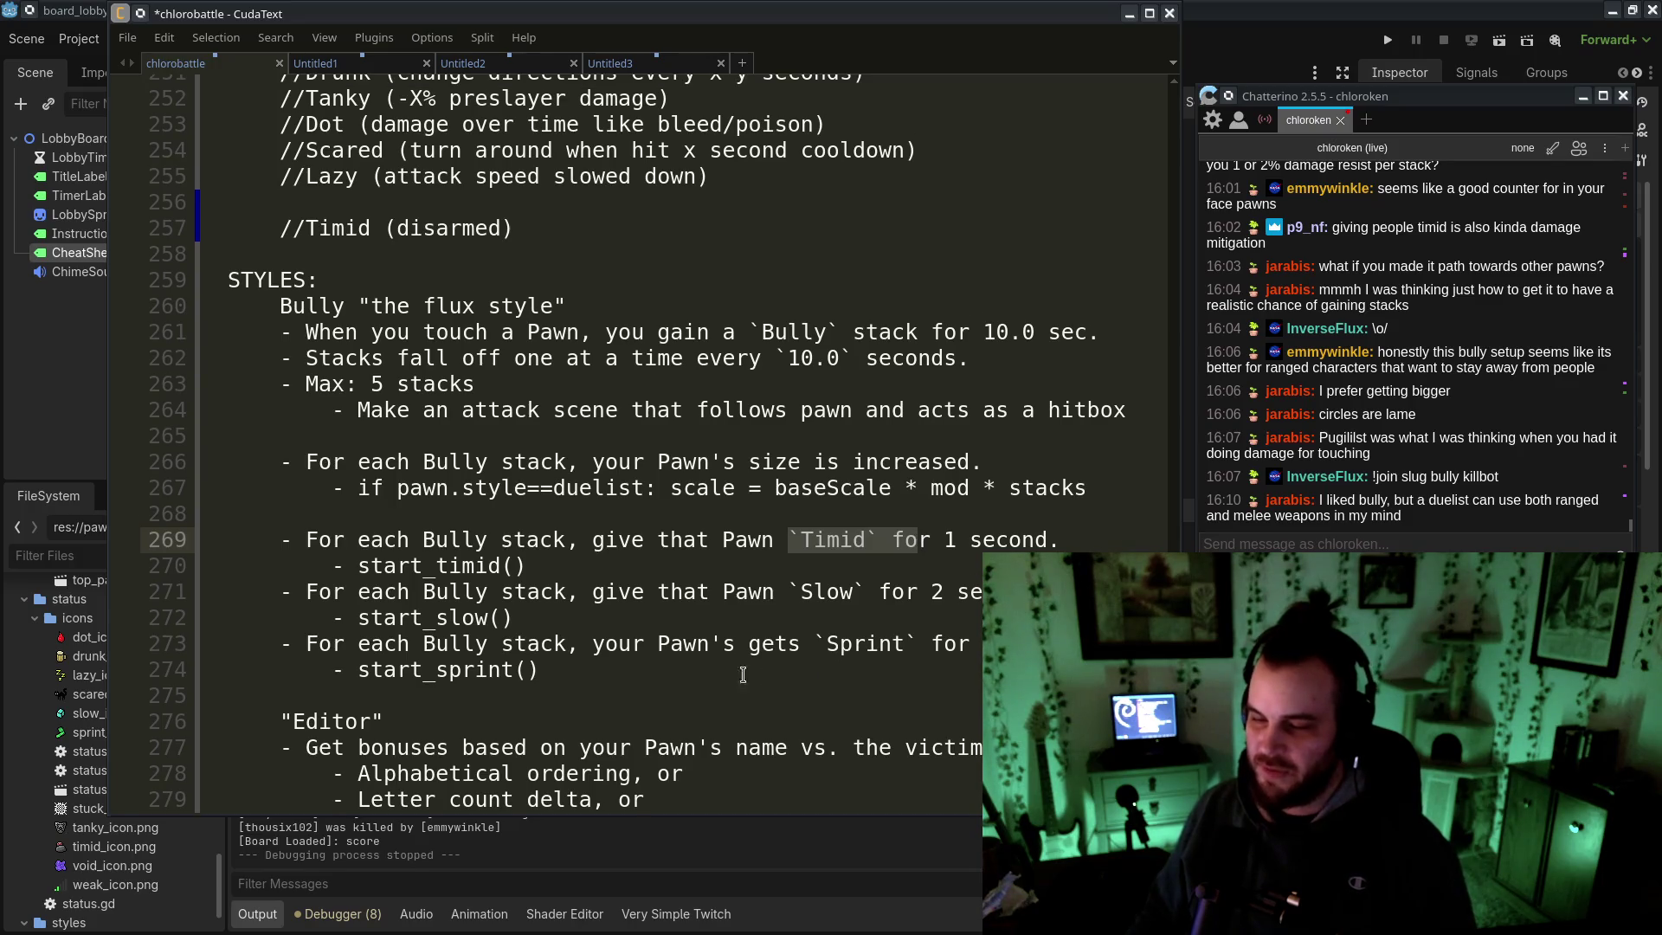
scroll(779, 606, "up", 4)
left_click(500, 513)
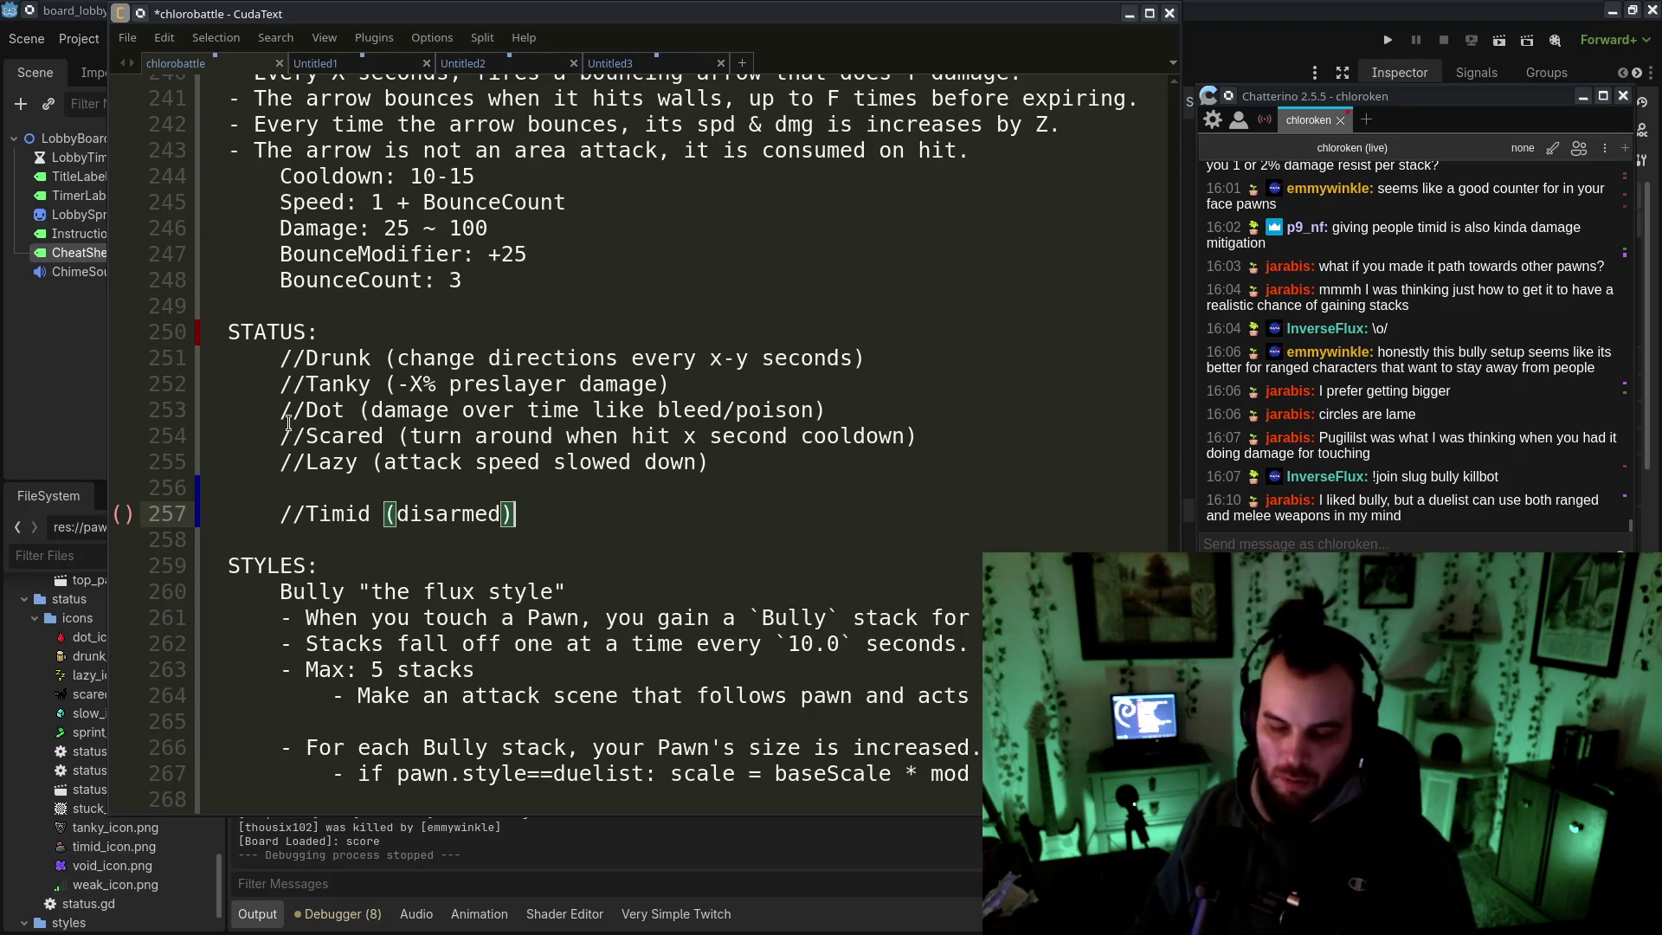
Add the sub-note 'Ensure exit before triggering again (signals)' on a new line under '- Max: 5 stacks'
scroll(566, 552, "down", 4)
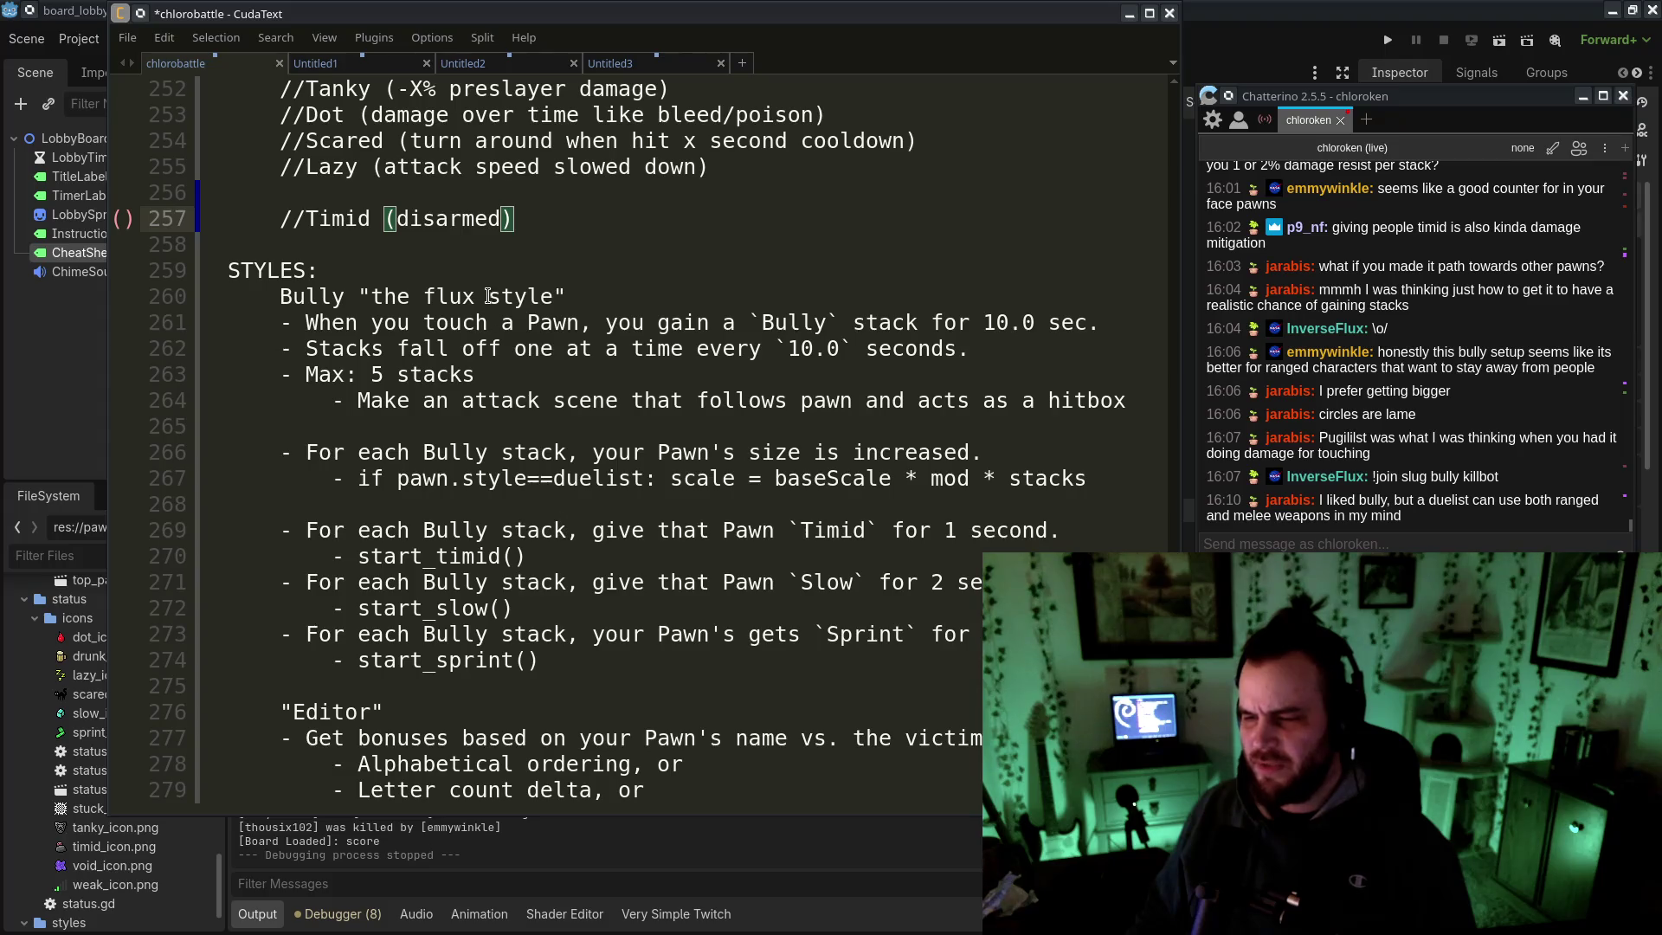
left_click_drag(489, 296, 806, 405)
key("Up")
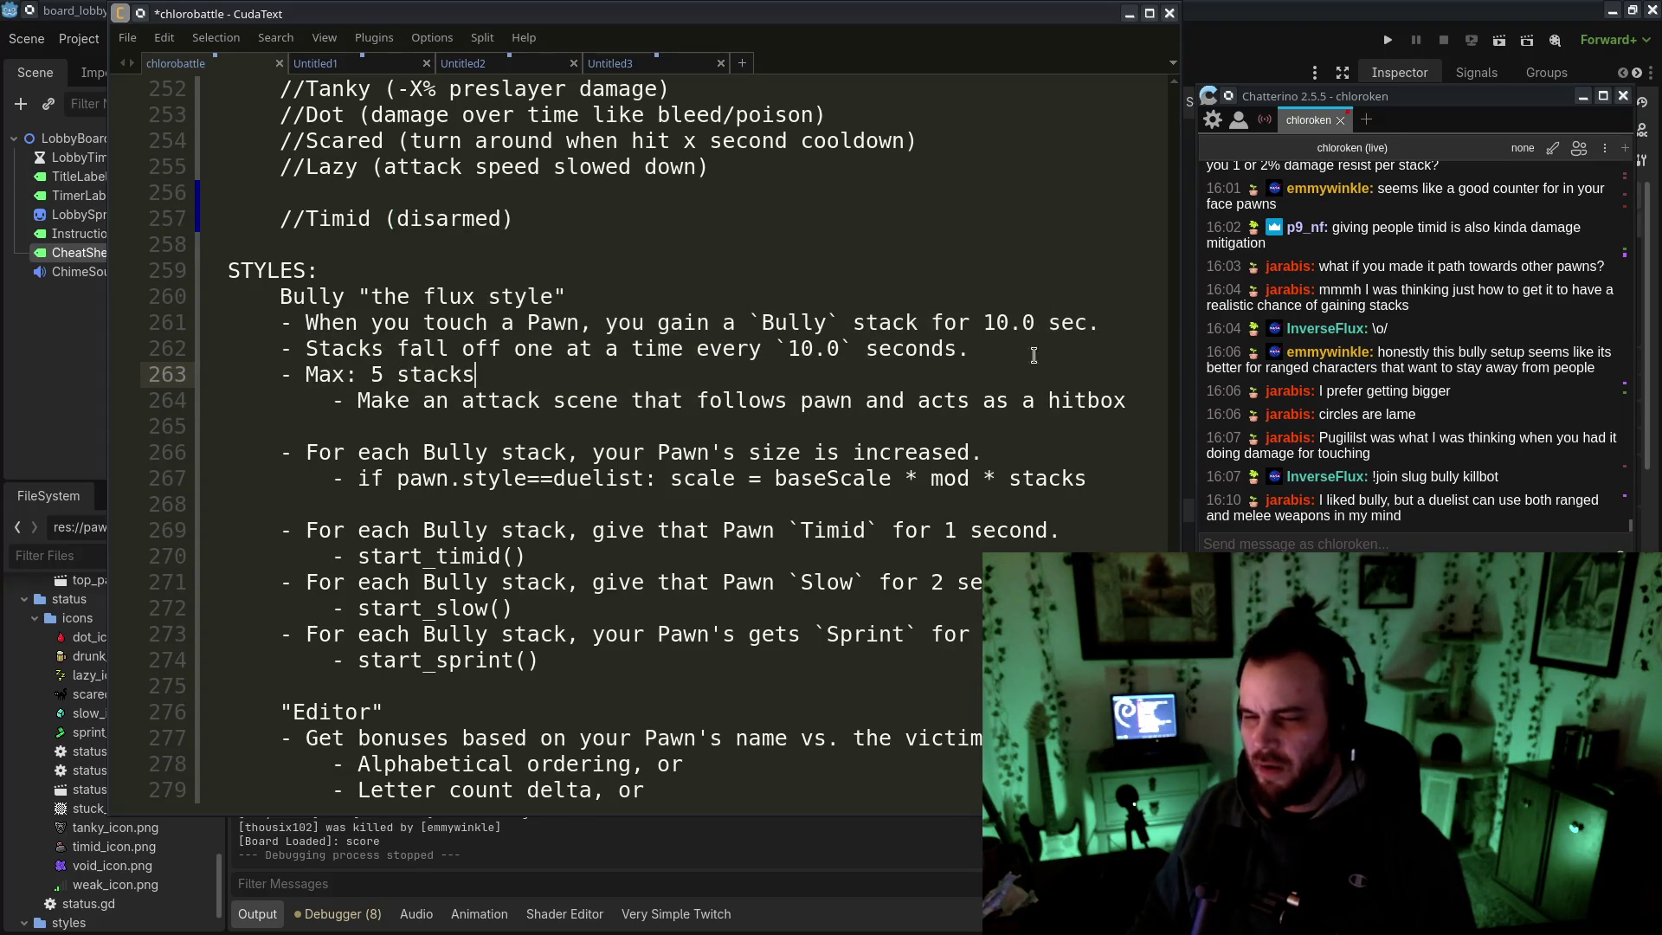
key("Return")
type("- Internal cooldown per victim of")
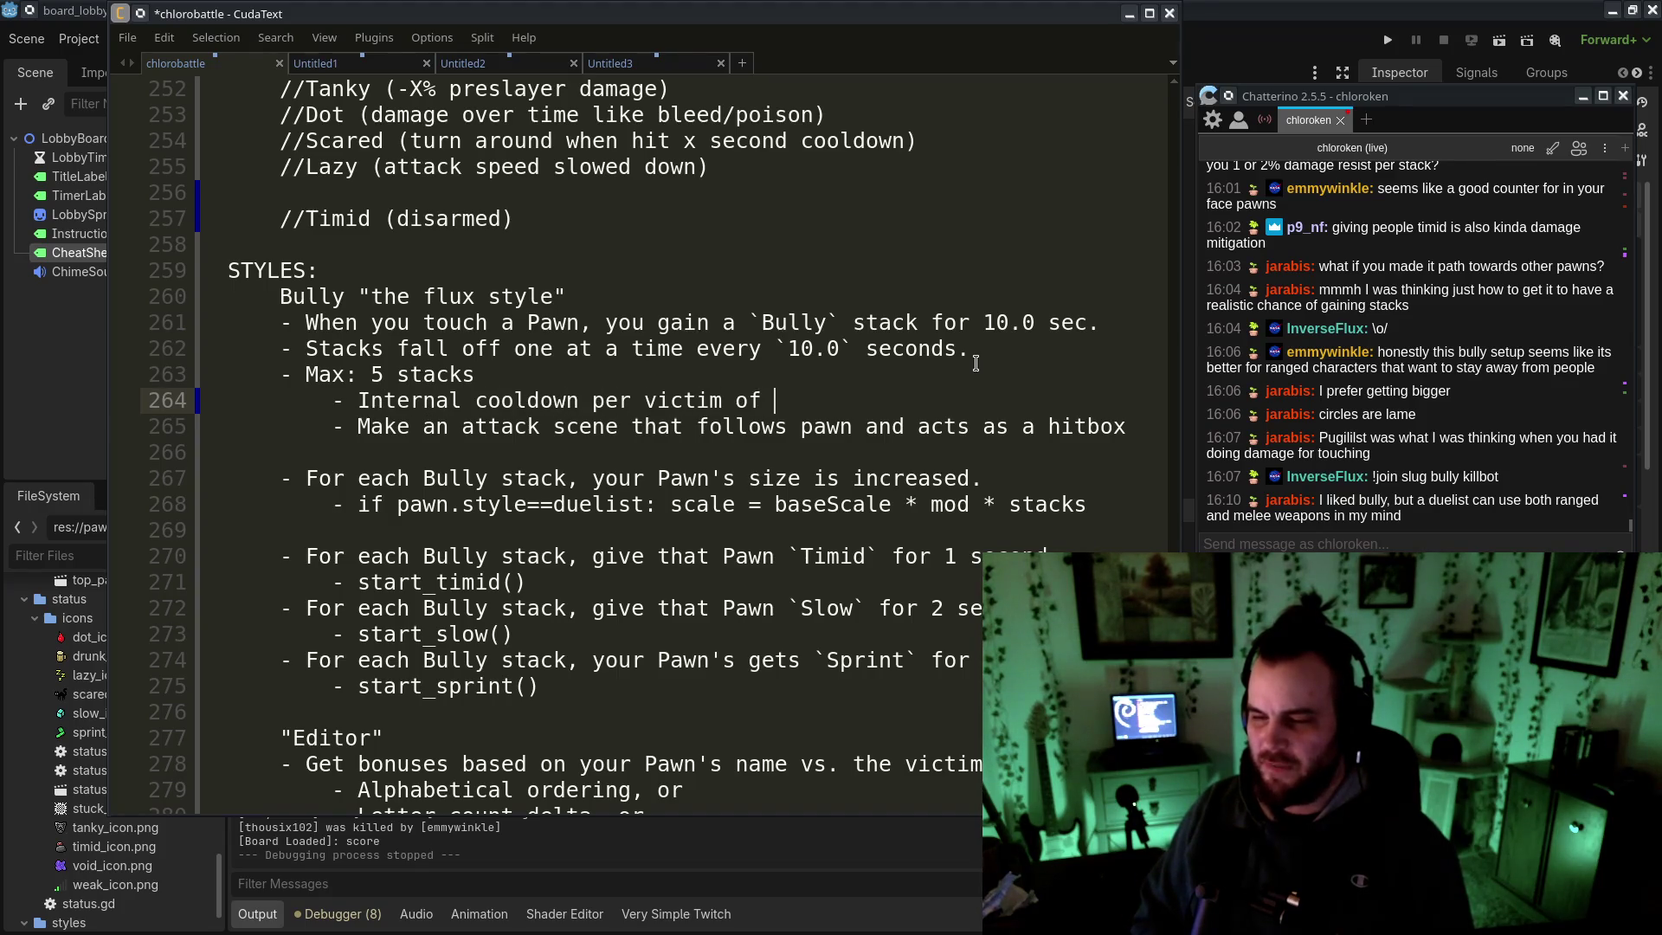
type("(x) seconds")
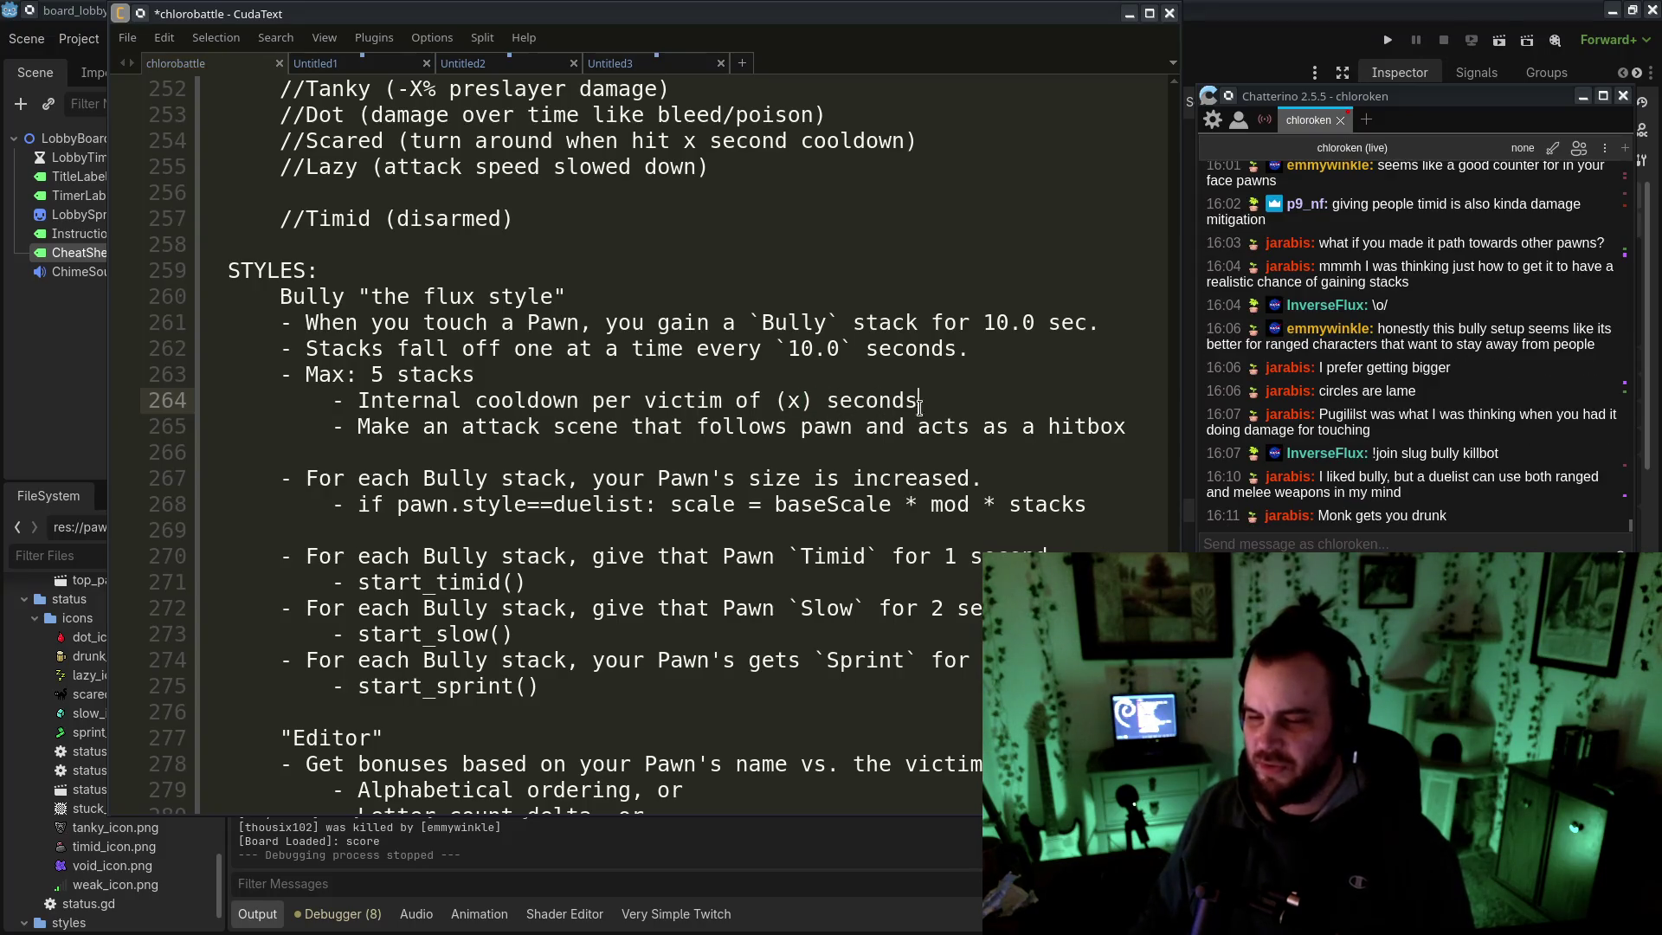
left_click(578, 457)
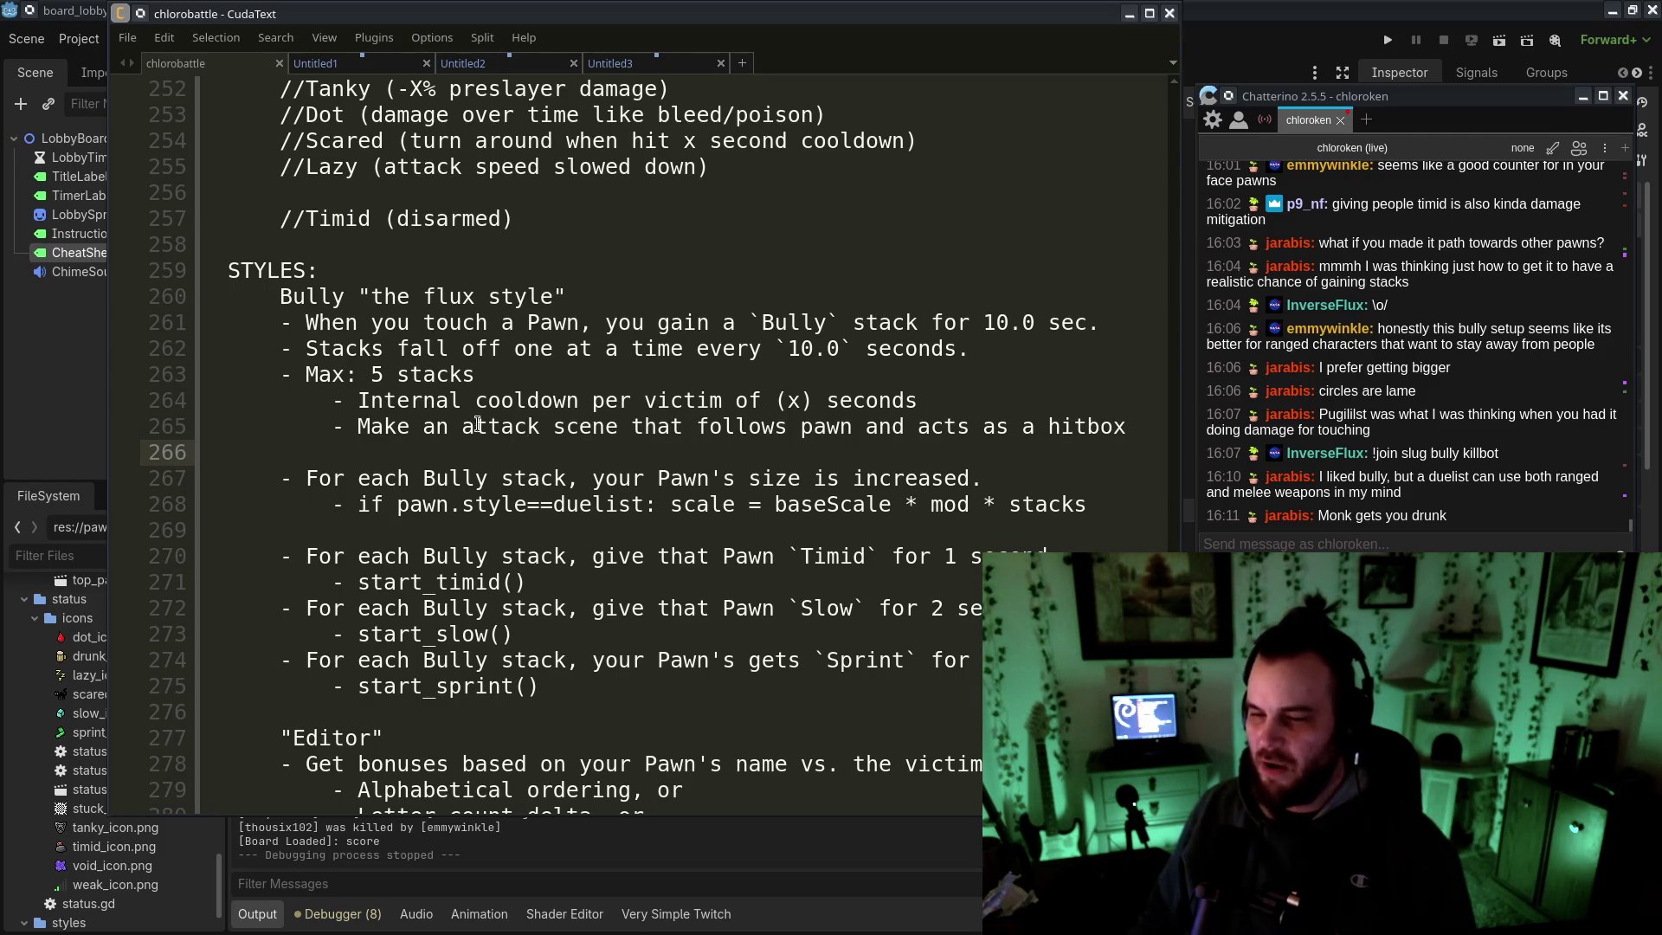
left_click_drag(370, 401, 1030, 396)
type("E")
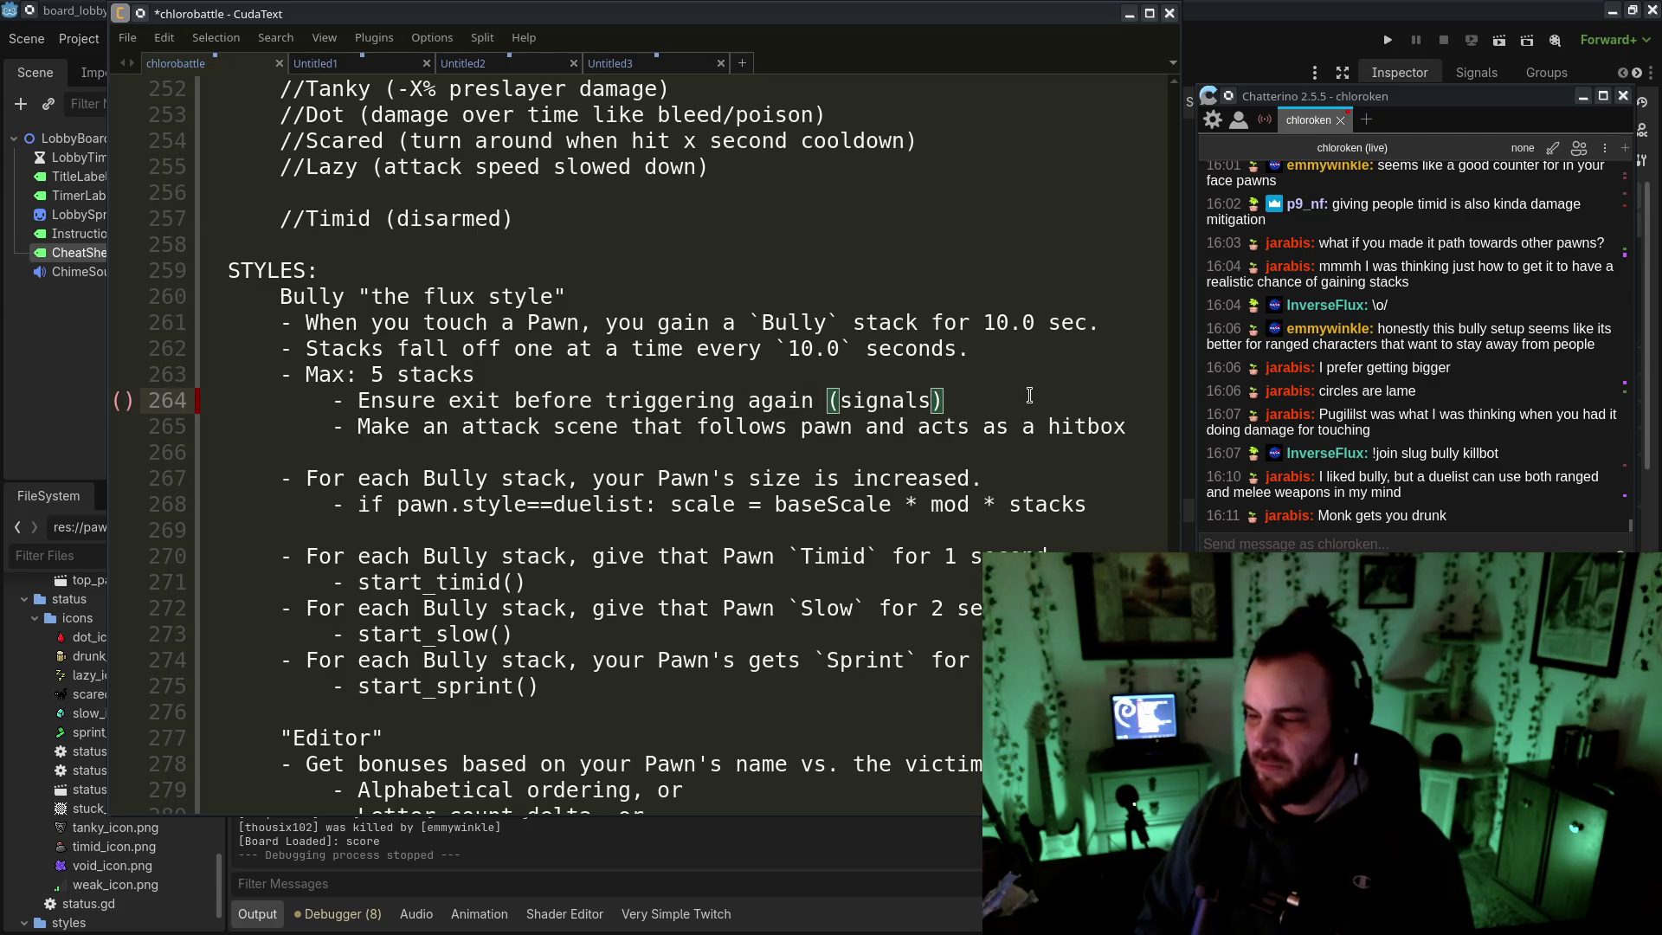
scroll(885, 507, "up", 12)
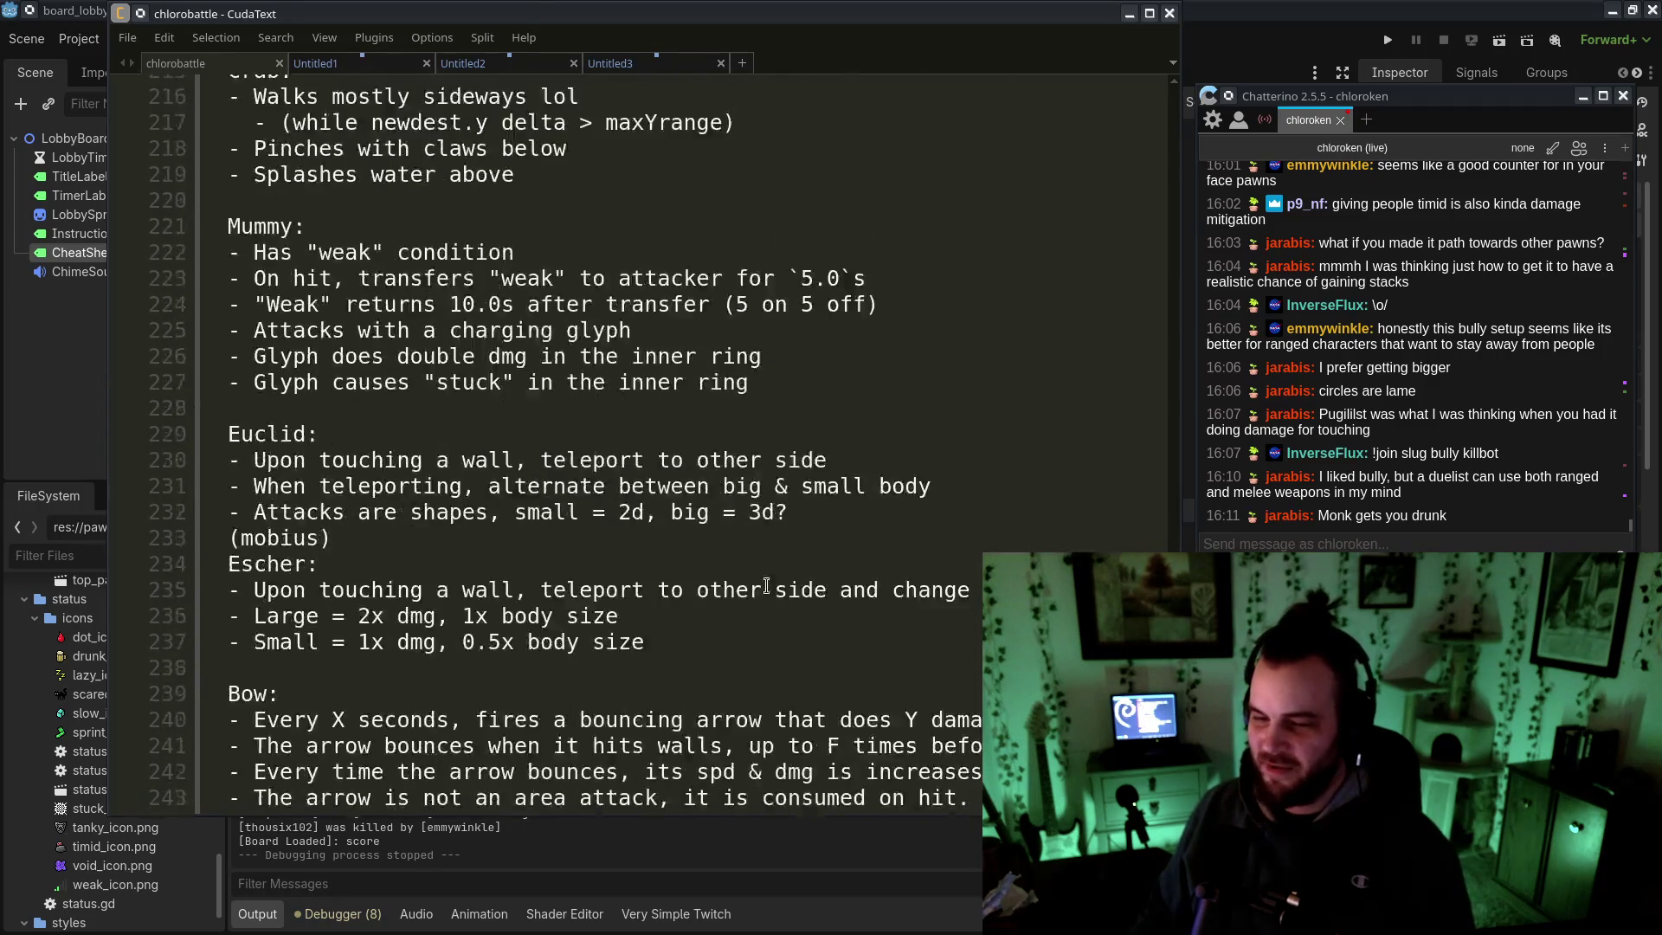
Review the STATUS notes, selecting the word Drunk, before going back to board_lobby.gd in Godot
scroll(421, 432, "down", 9)
left_click(332, 331)
double_click(324, 334)
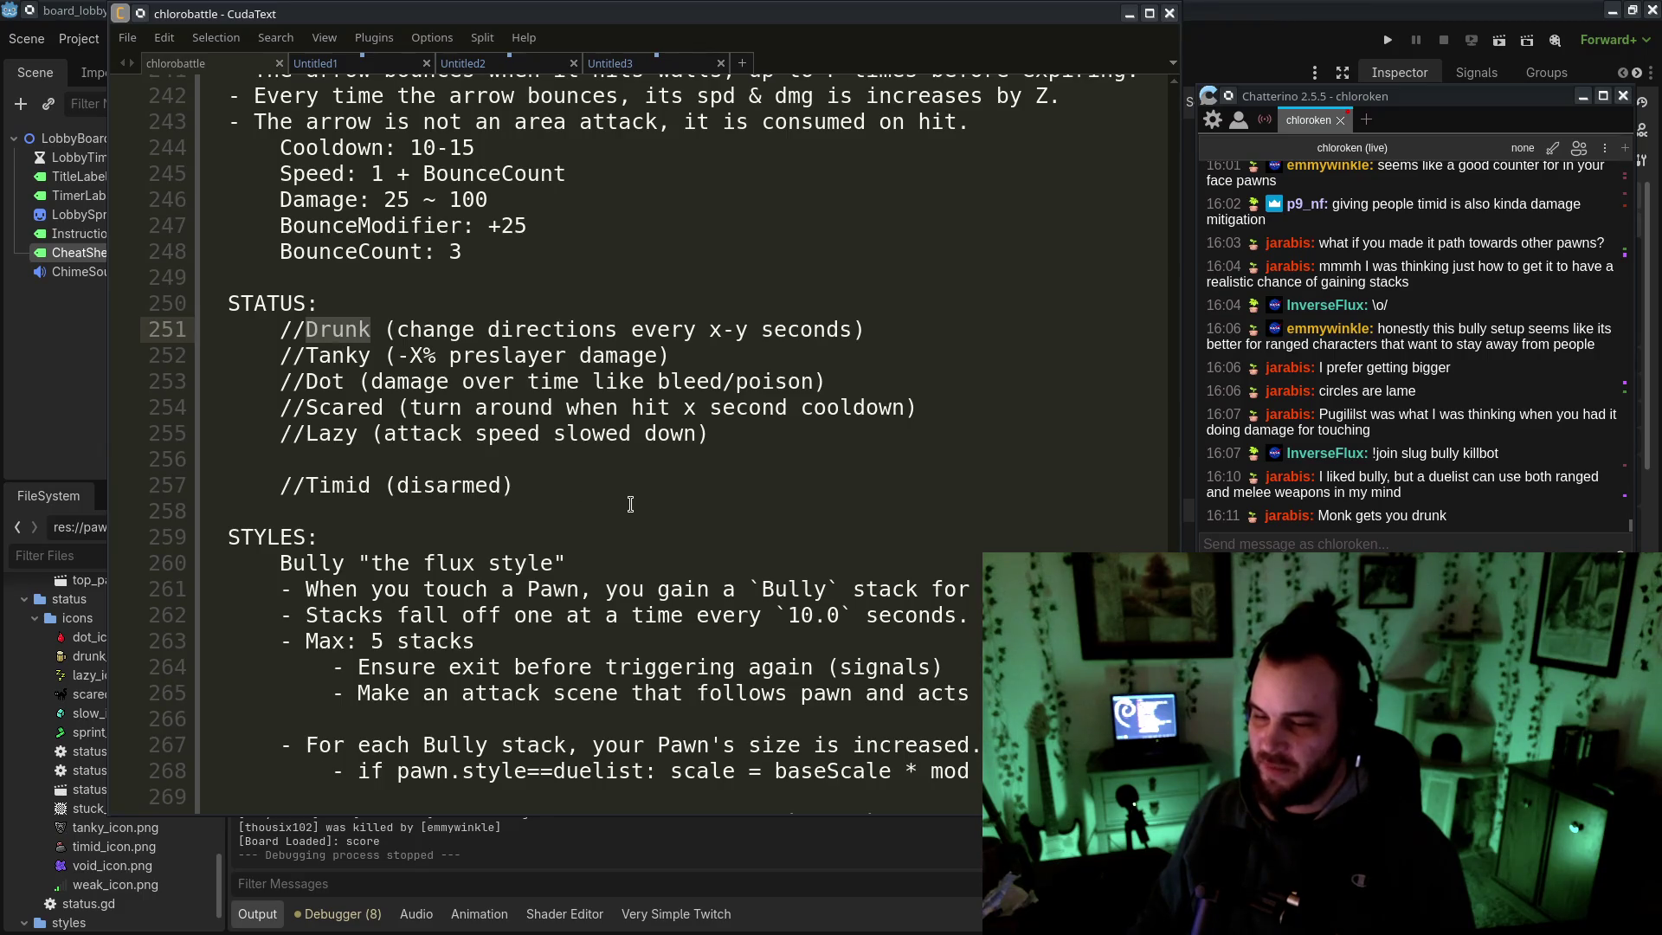
scroll(631, 504, "down", 4)
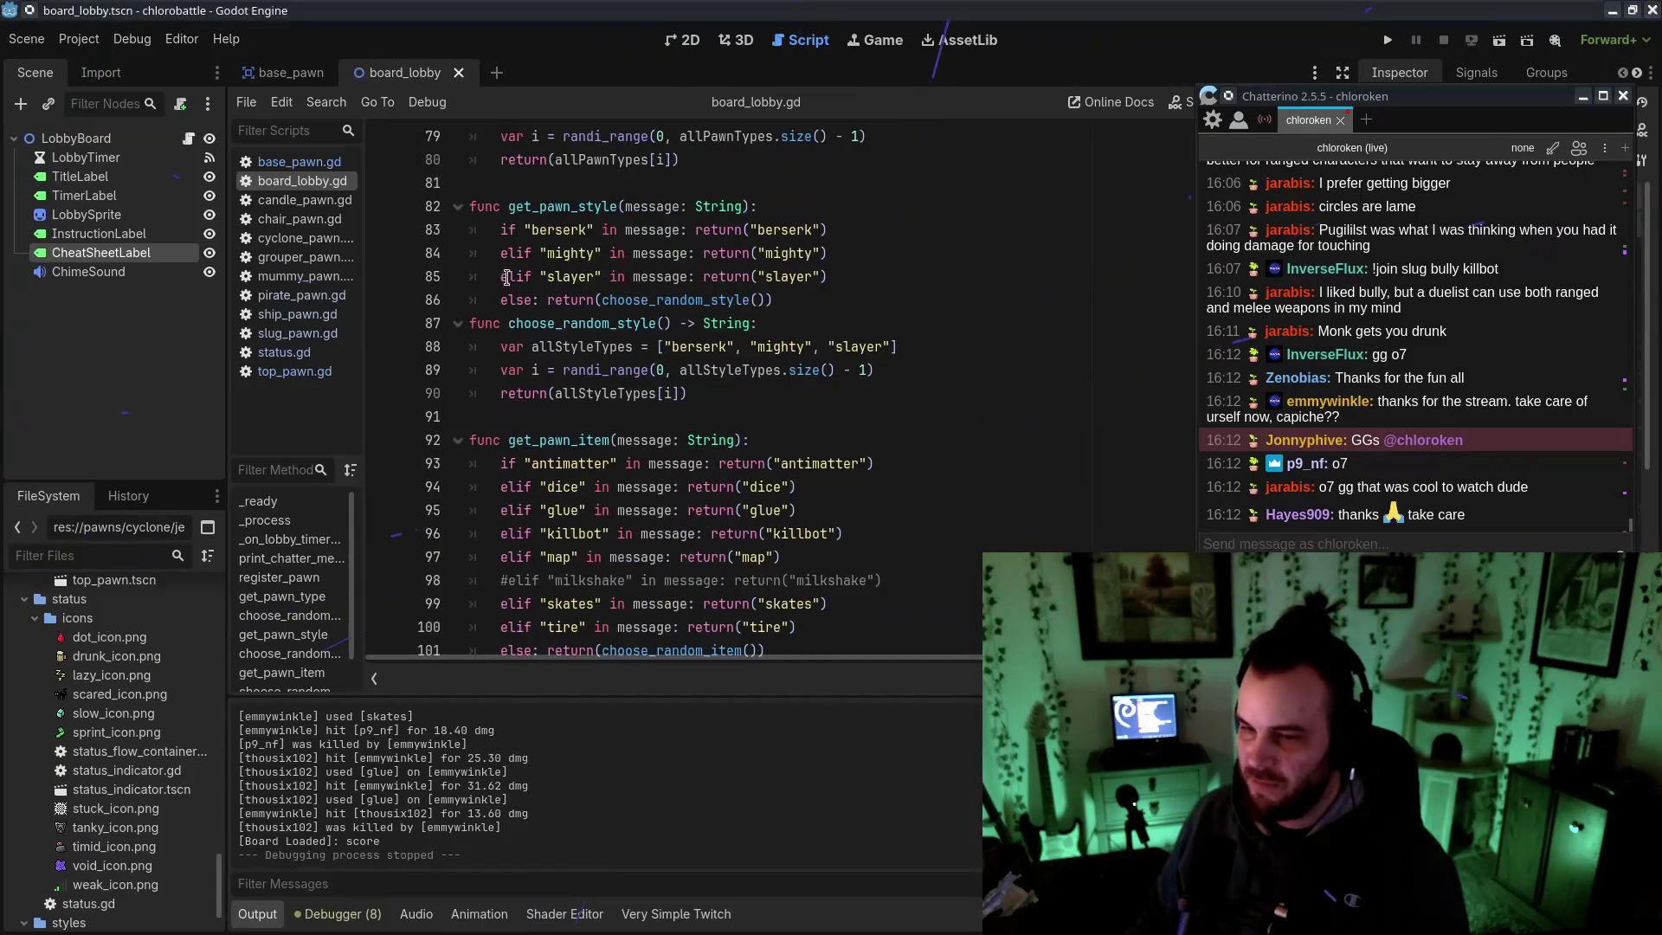
Run the game from Godot and send '!join candle berserk glue' in the Chatterino chat
scroll(692, 390, "up", 20)
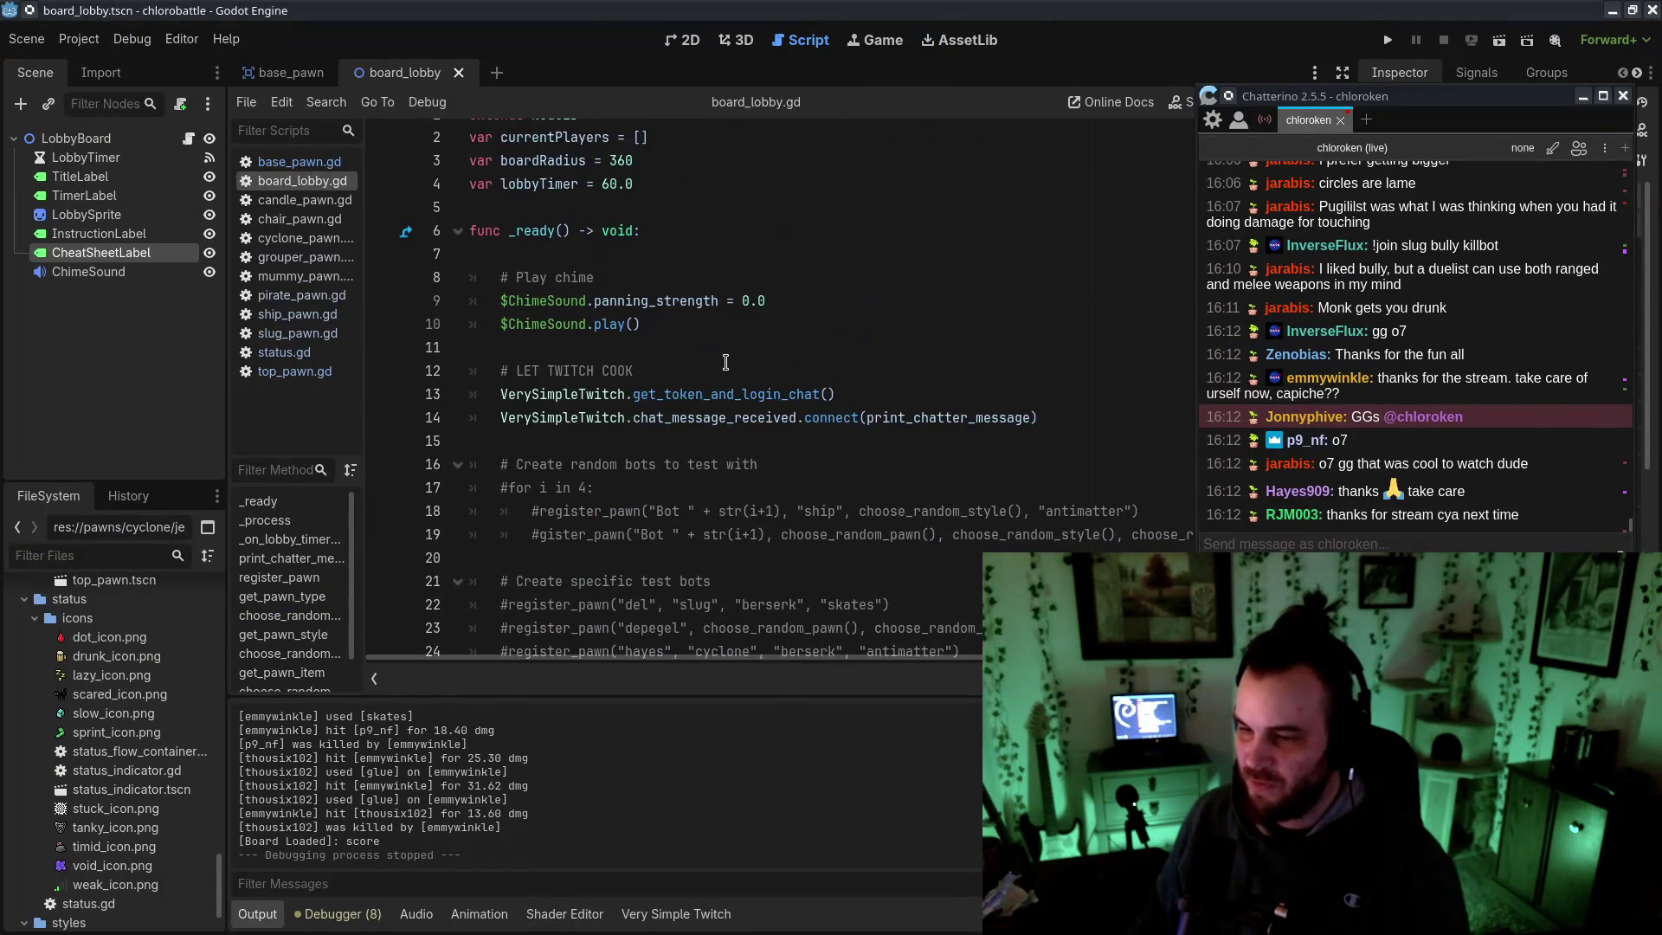
left_click(1385, 41)
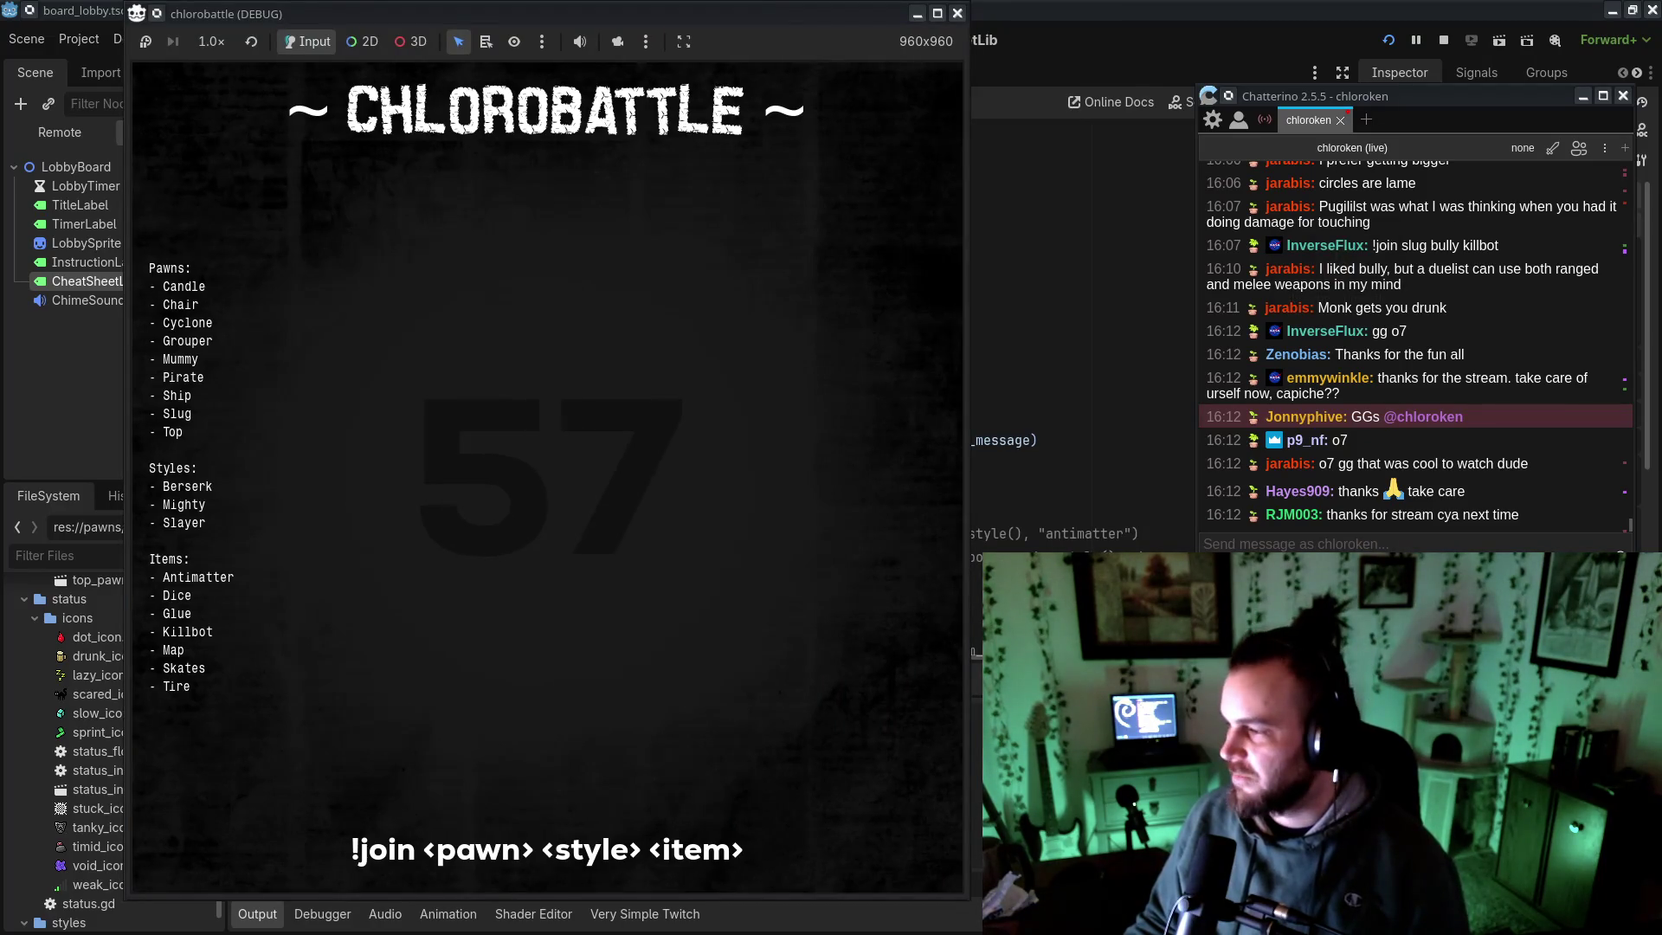
left_click(1483, 540)
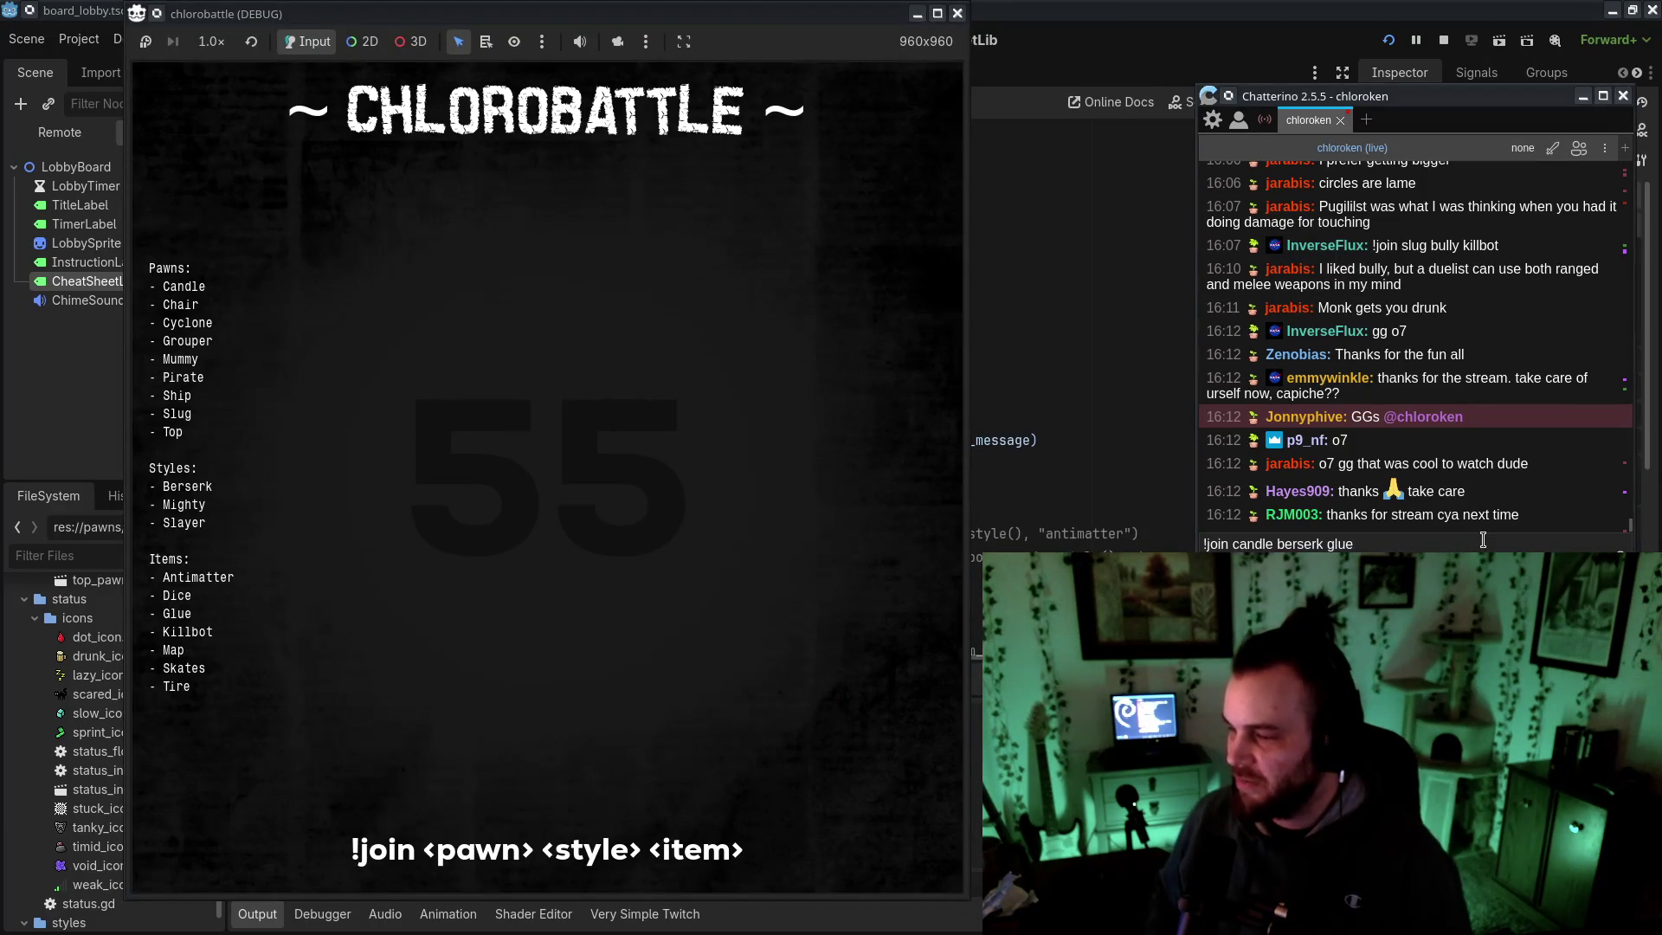
key("Return")
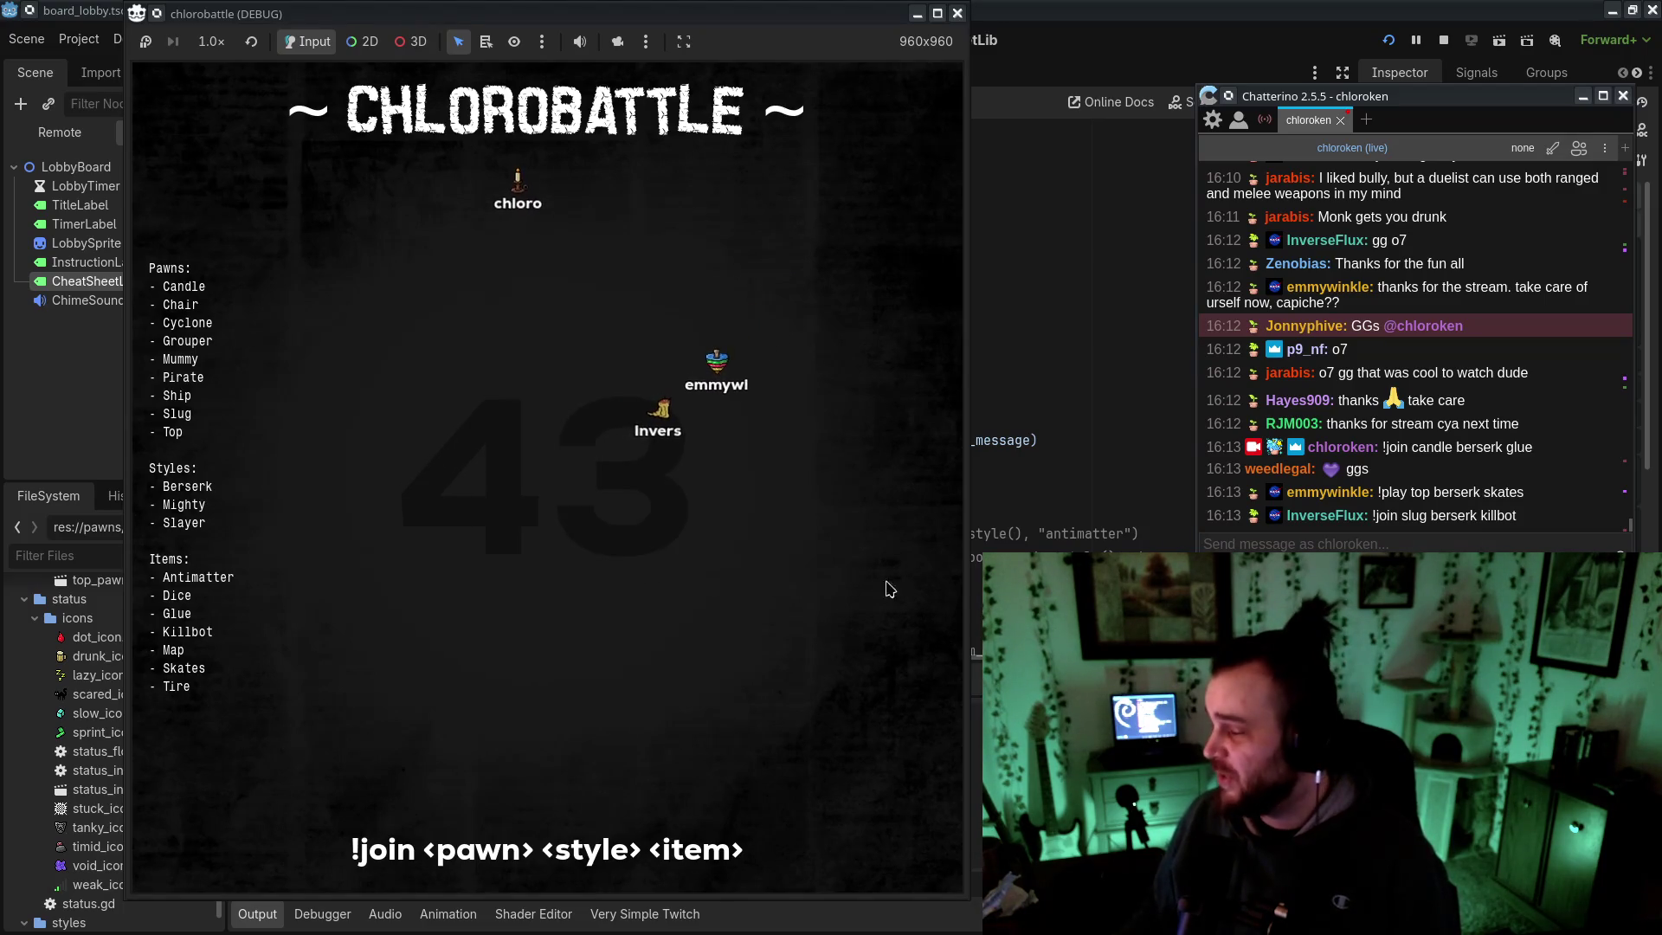
Shift the game window left, glance at slow_icon.png in Aseprite, and return to the match
left_click_drag(711, 19, 667, 19)
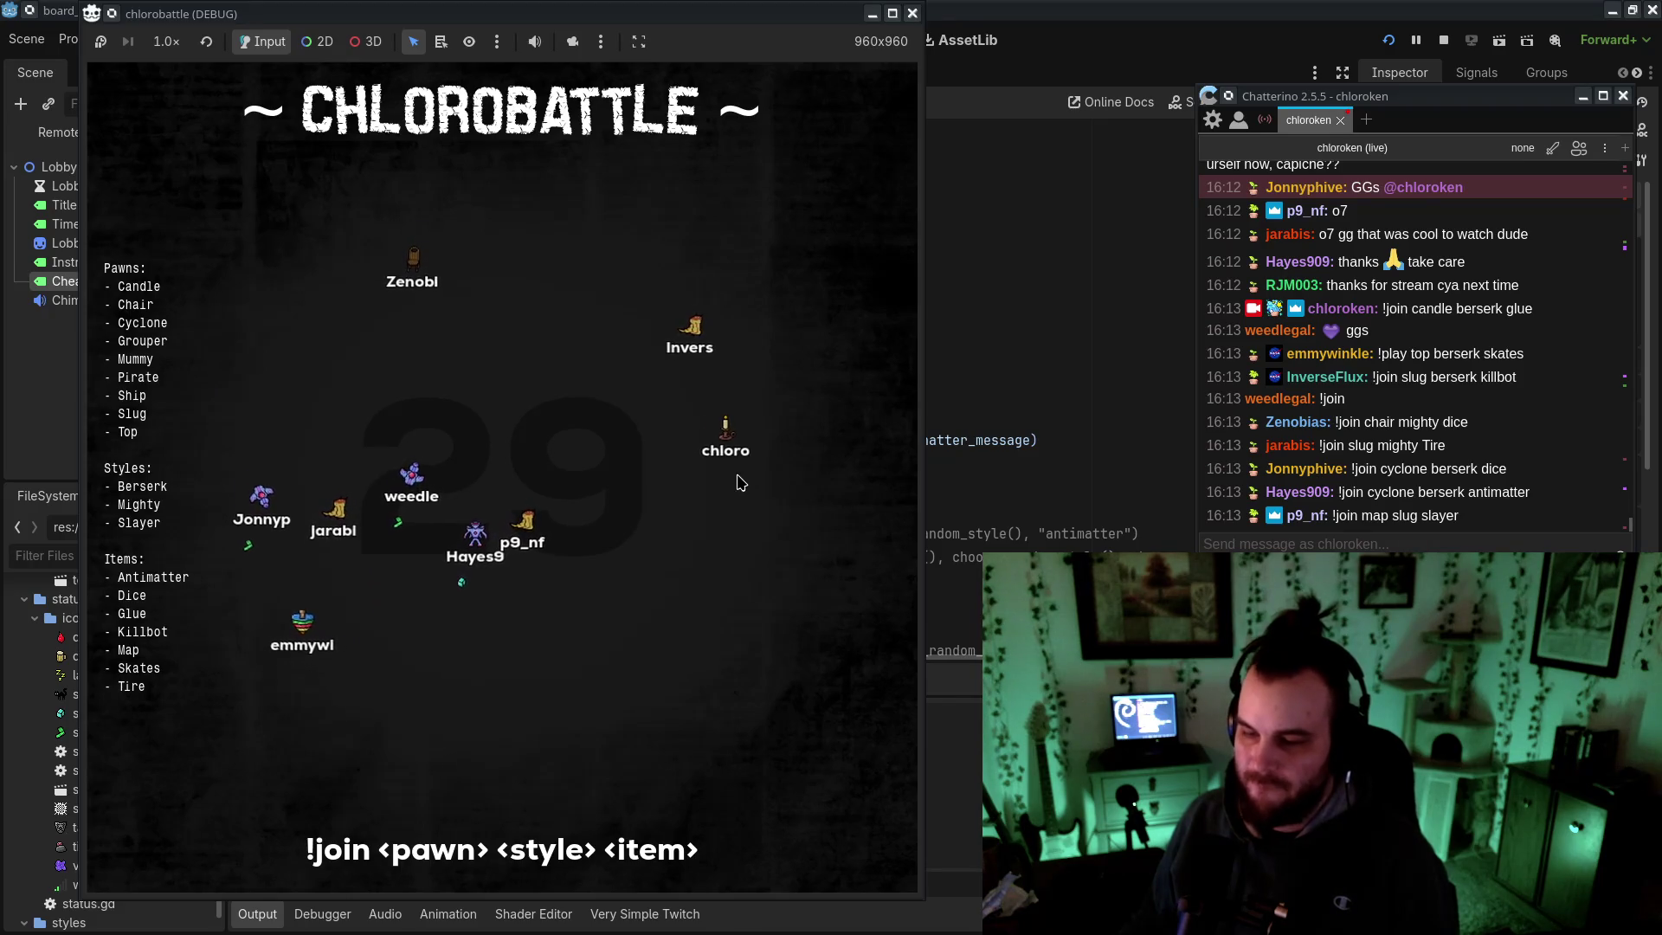
key("alt+Tab")
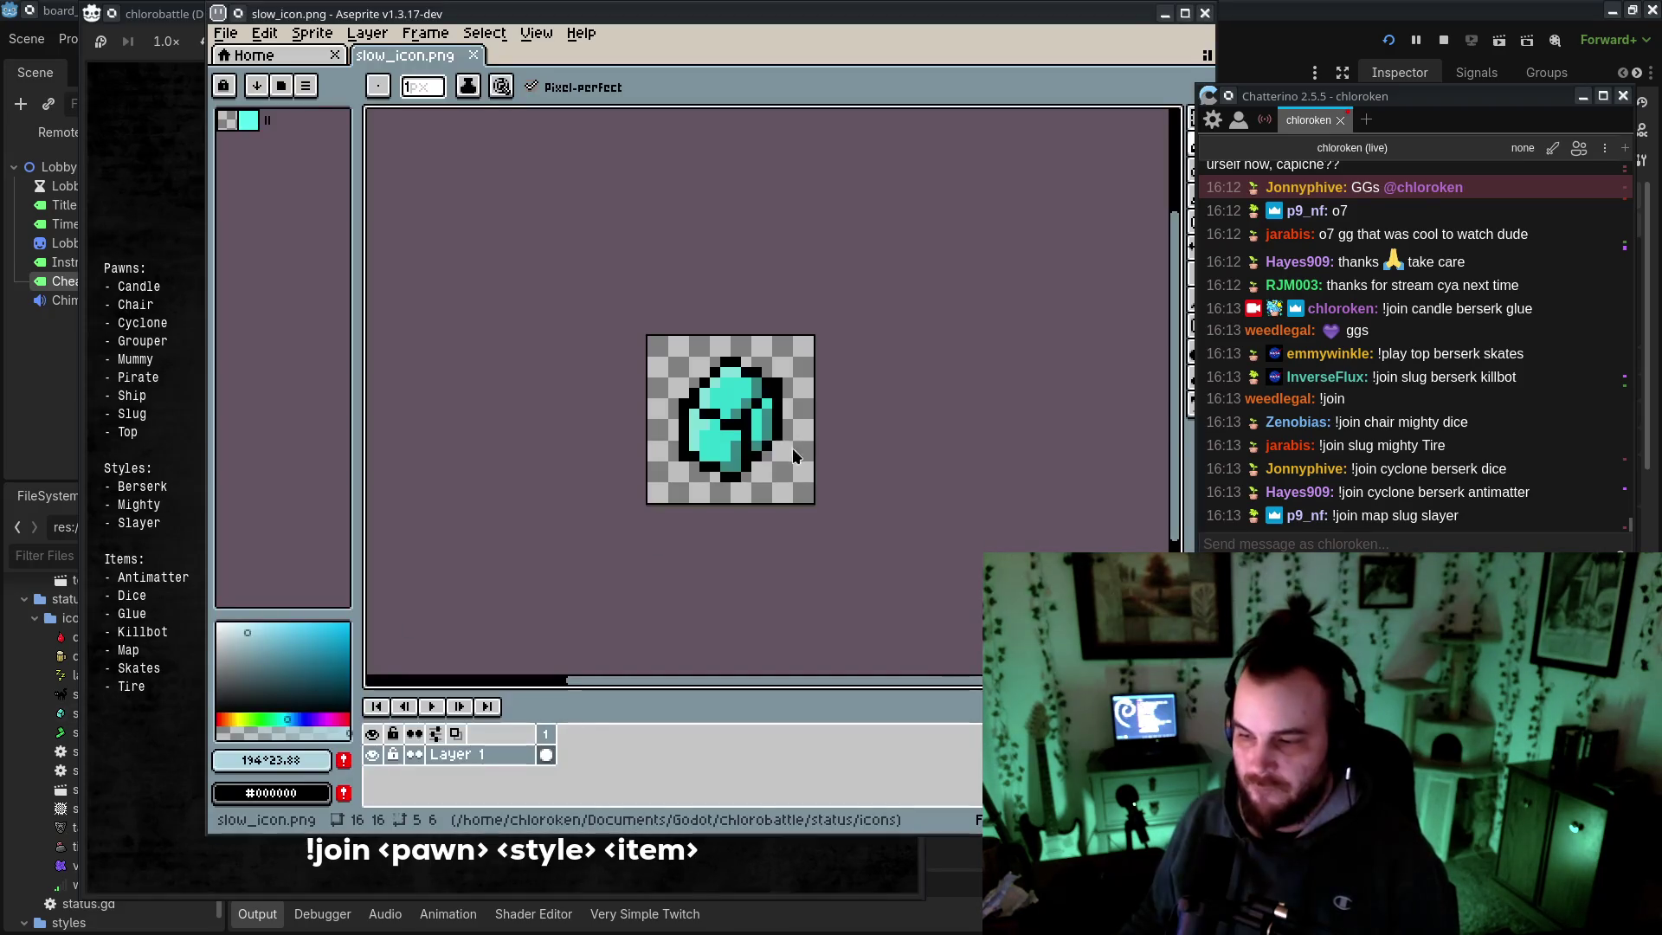
key("alt+Tab")
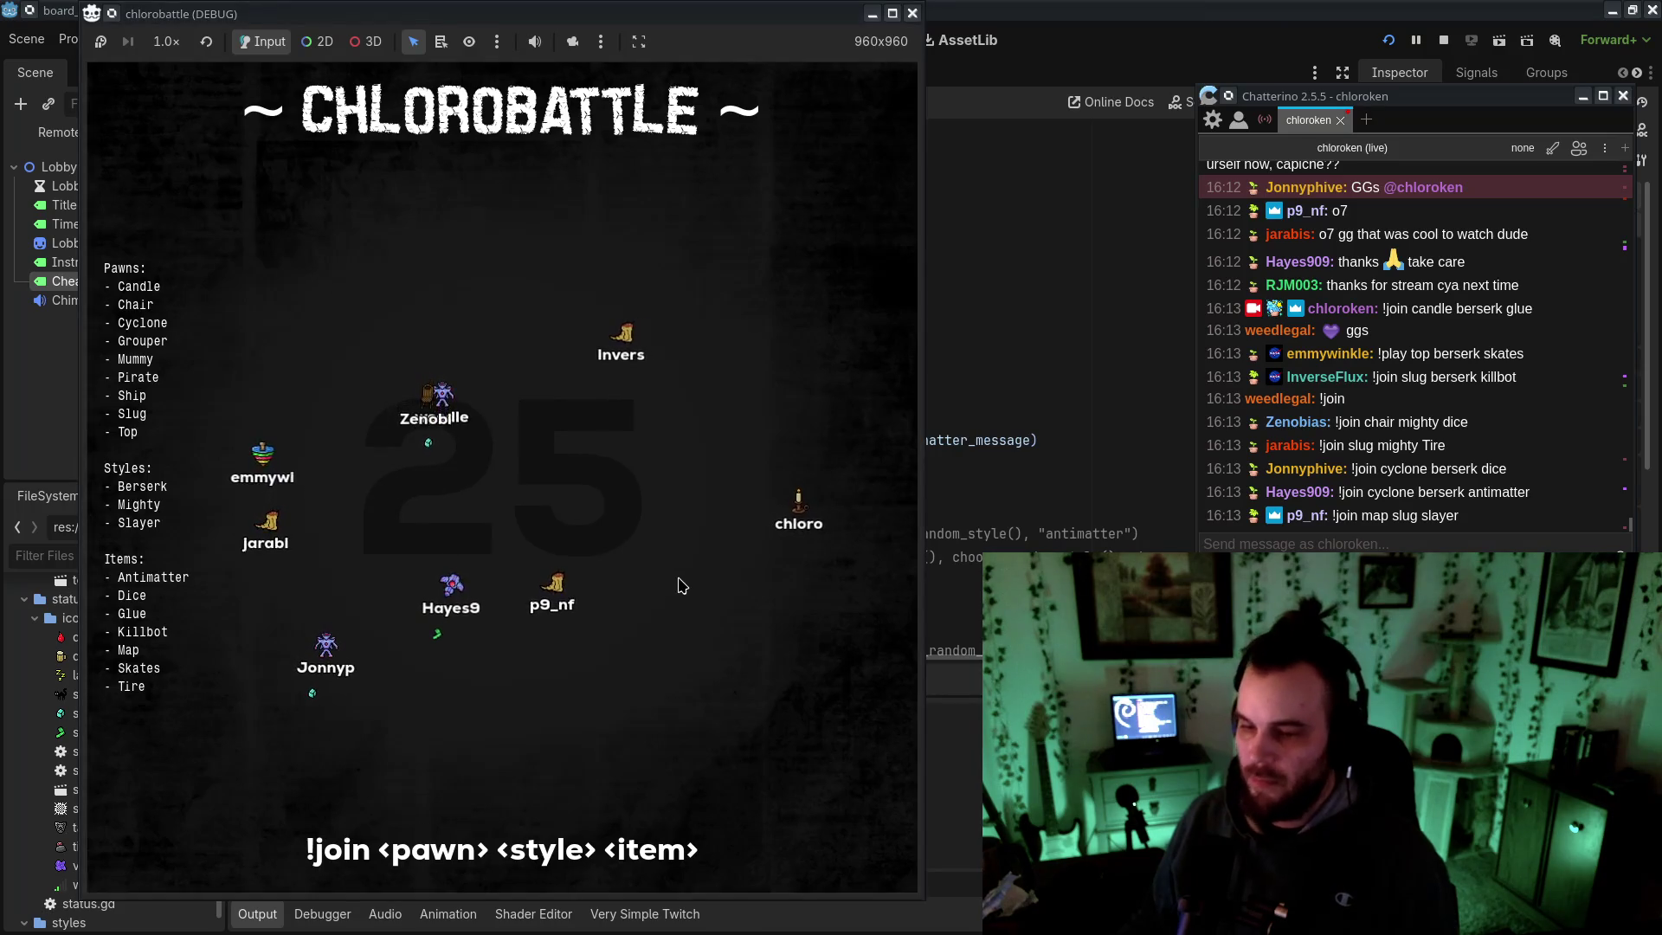